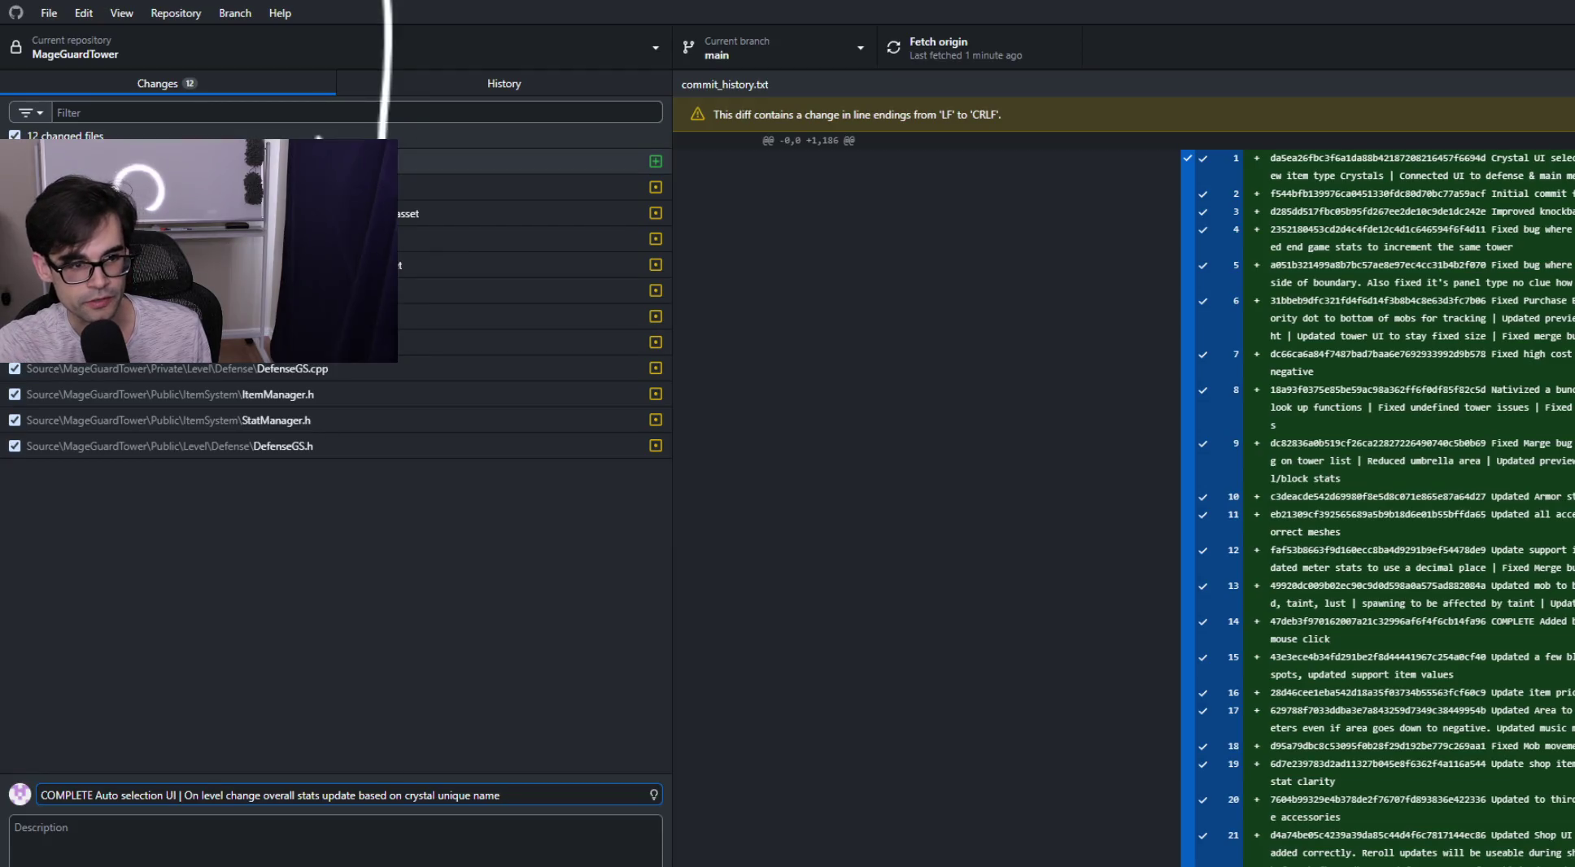
Discard the commit_history.txt change and commit the other 11 changed files to main.
{"action": "right_click", "coordinate": [333, 166]}
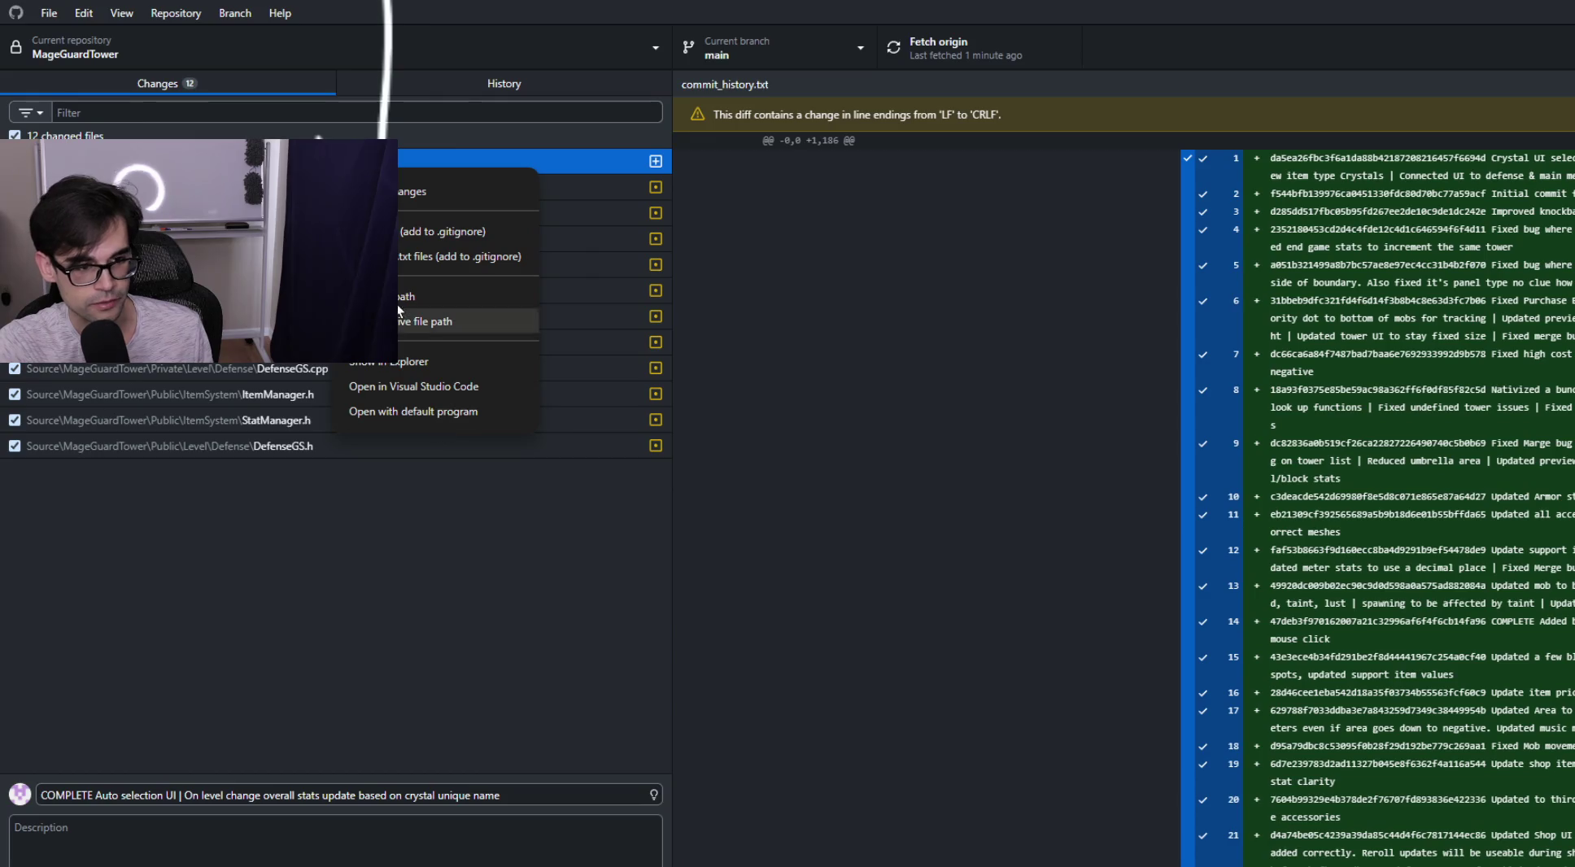
{"action": "left_click", "coordinate": [415, 191]}
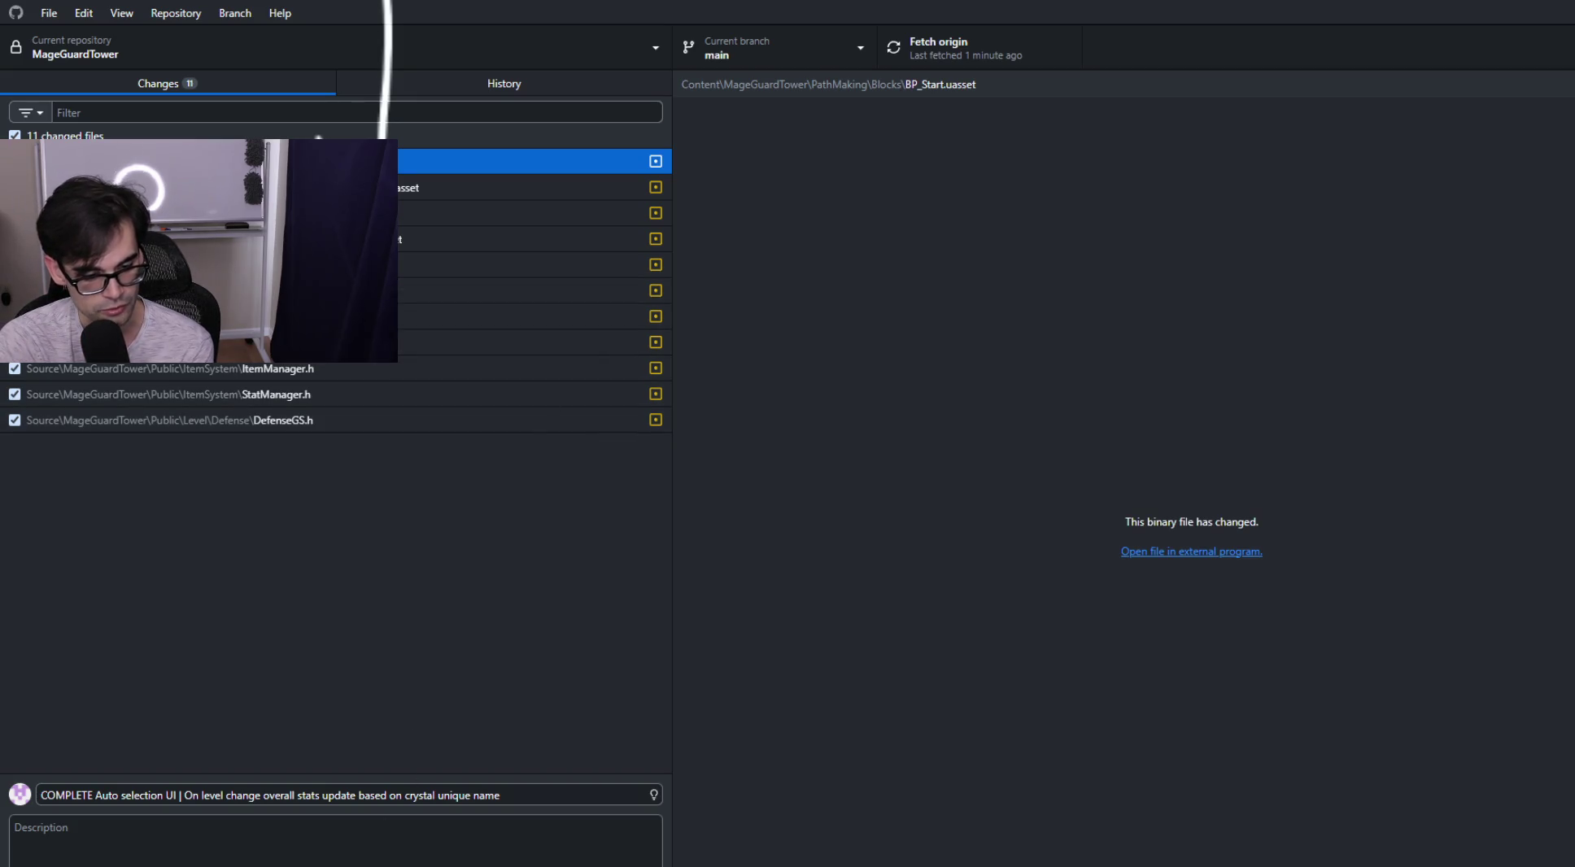
{"action": "key", "text": "ctrl+Return"}
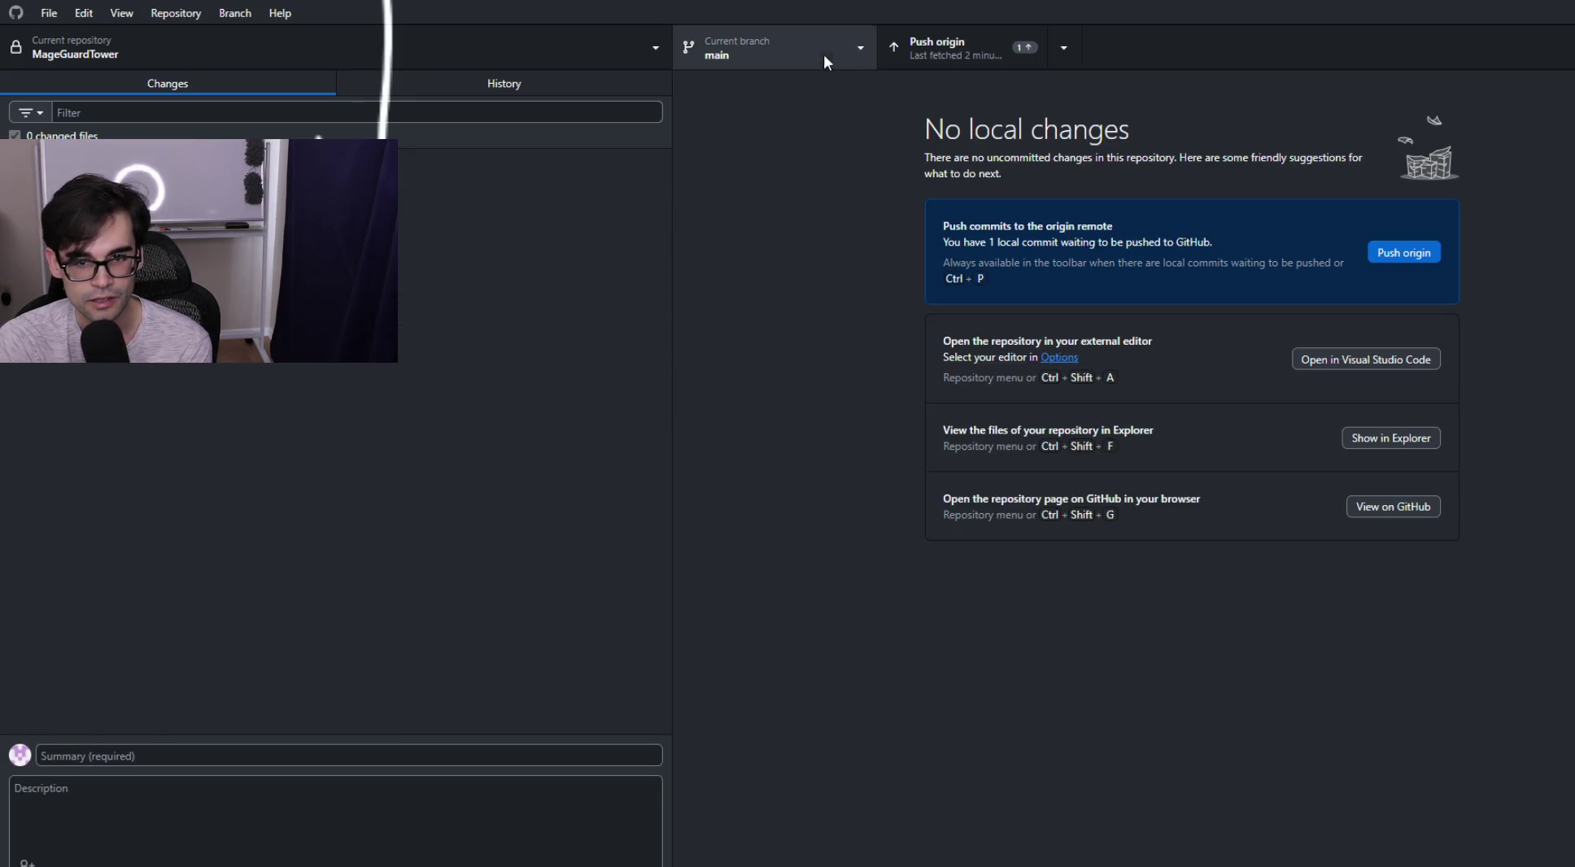
Push the commit to origin and view StatManager.cpp's diff in the newest commit.
{"action": "left_click", "coordinate": [976, 53]}
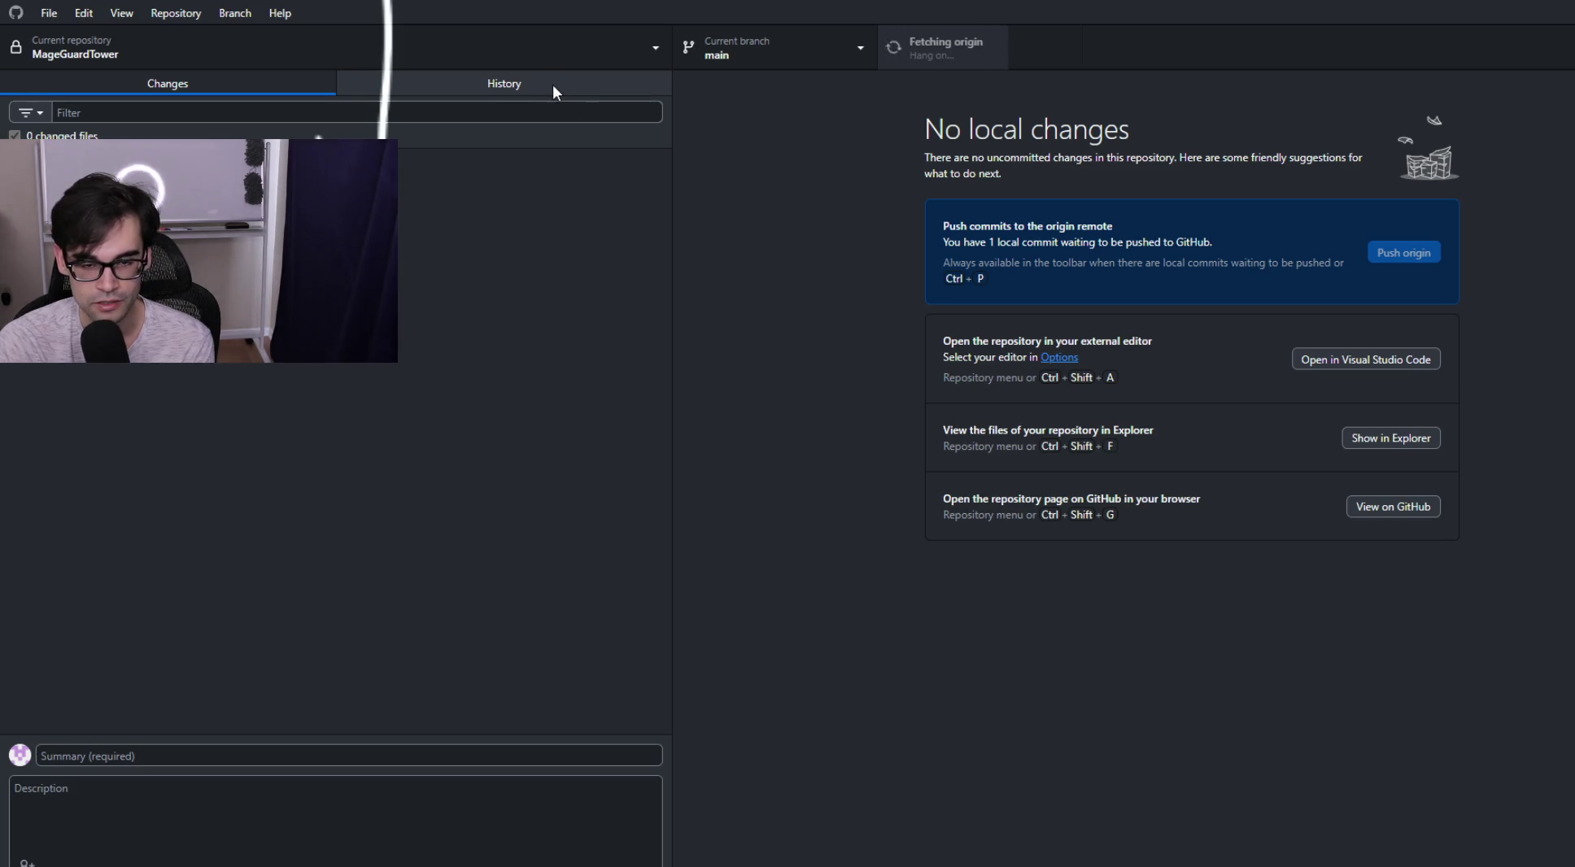
{"action": "left_click", "coordinate": [600, 93]}
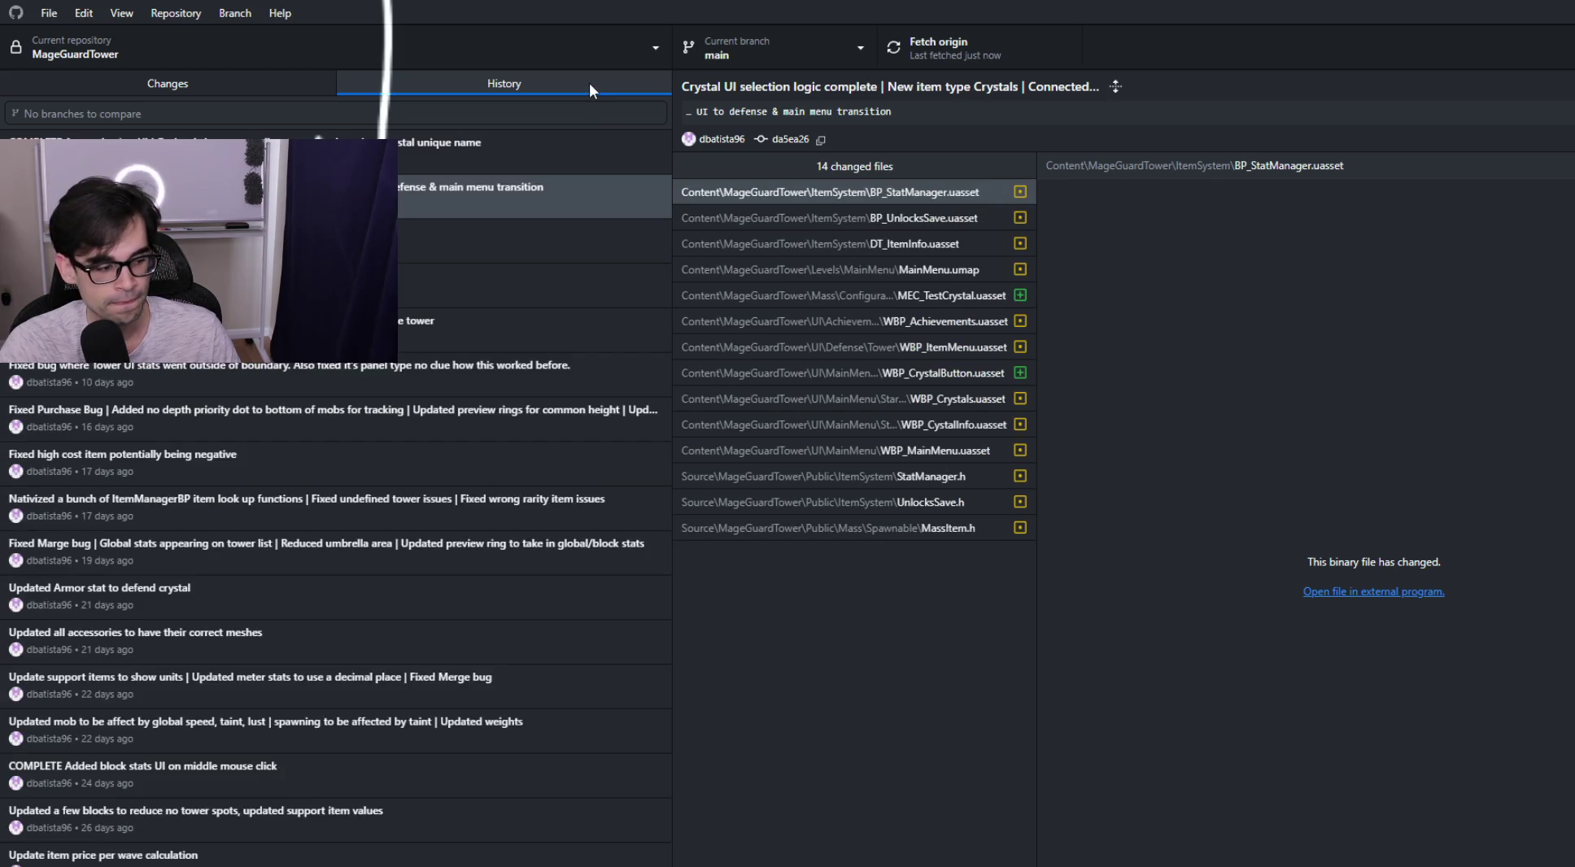
{"action": "left_click", "coordinate": [610, 152]}
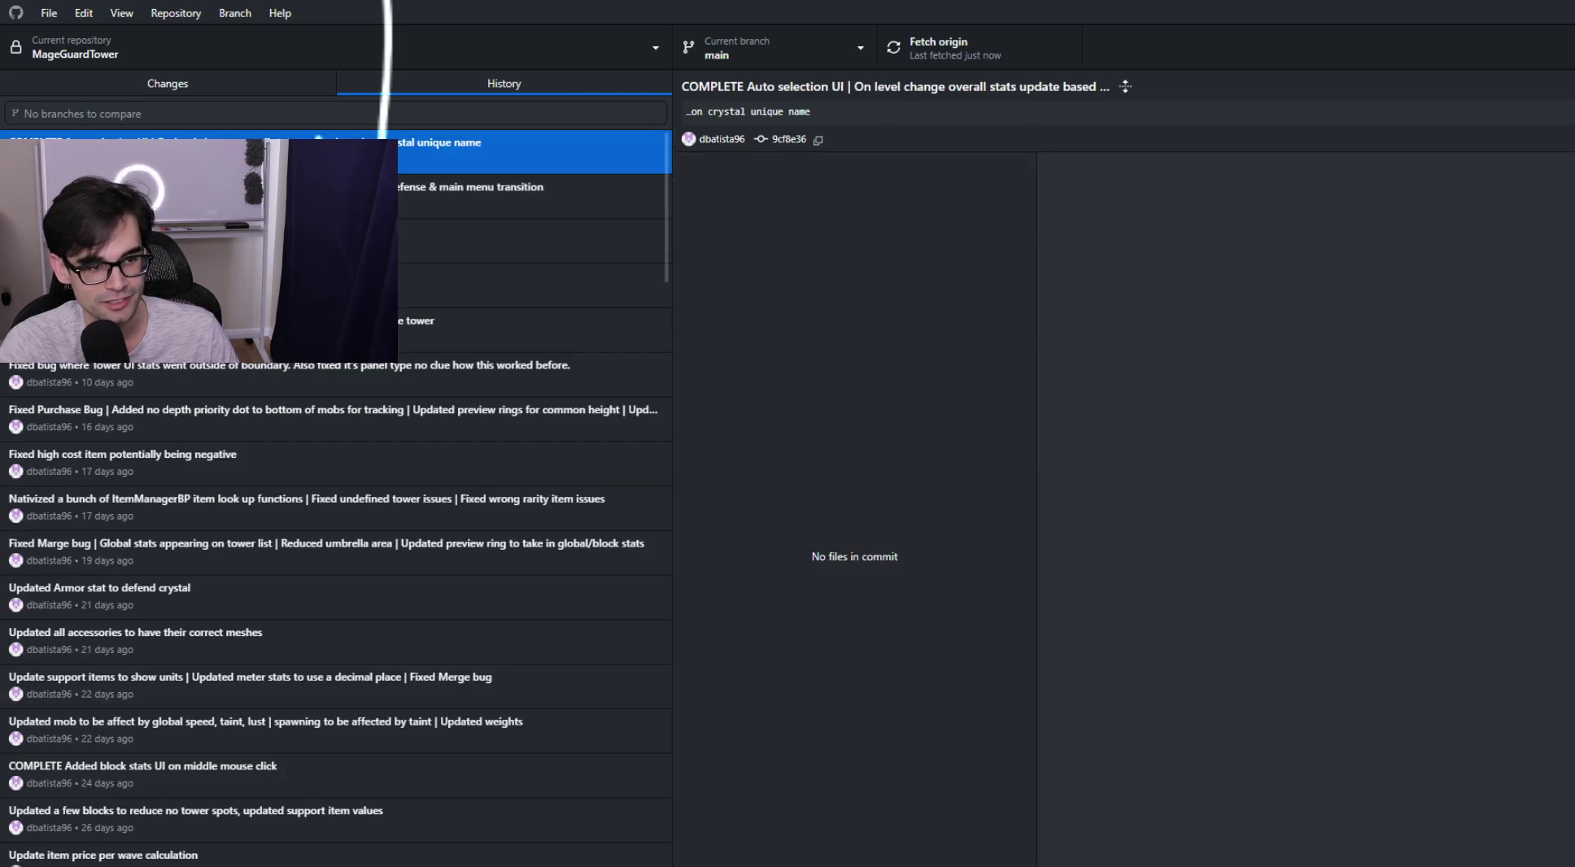
{"action": "left_click", "coordinate": [952, 323]}
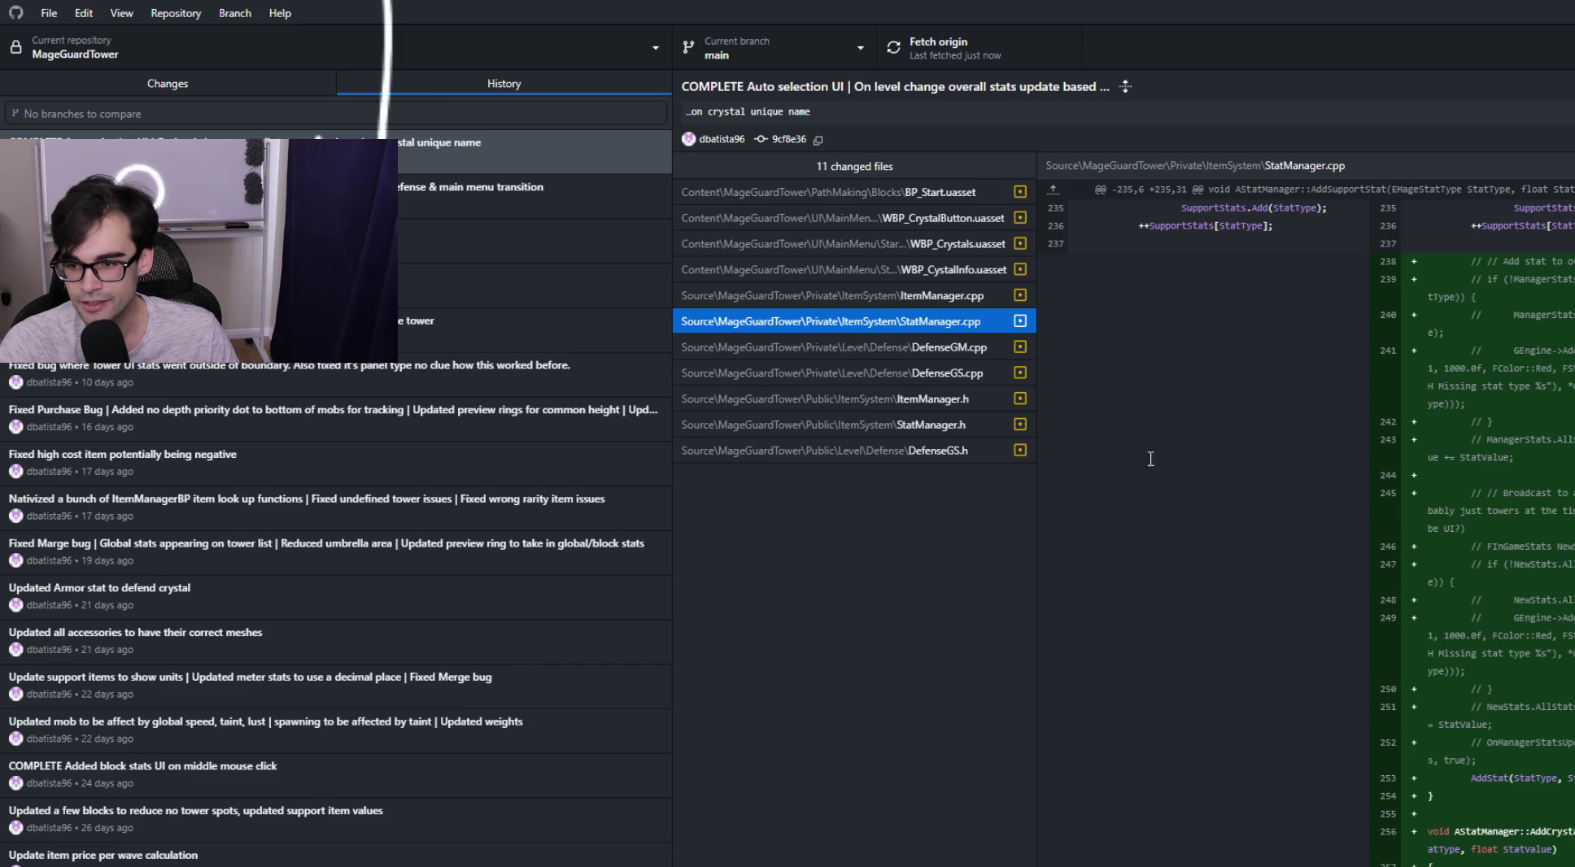
{"action": "scroll", "coordinate": [1502, 508], "scroll_direction": "down", "scroll_amount": 3}
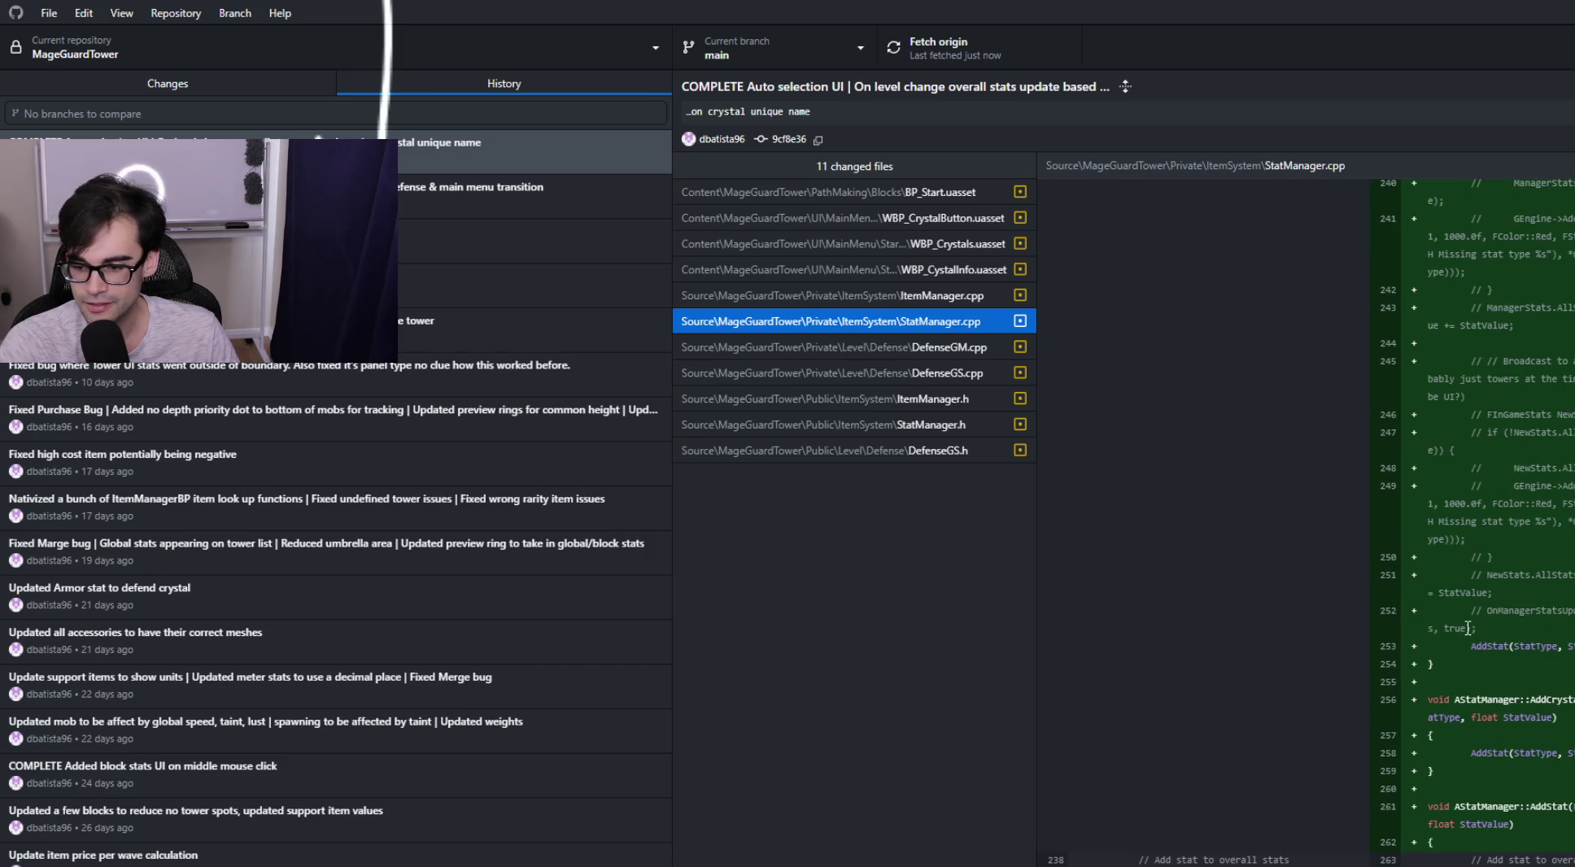
{"action": "scroll", "coordinate": [1490, 719], "scroll_direction": "up", "scroll_amount": 3}
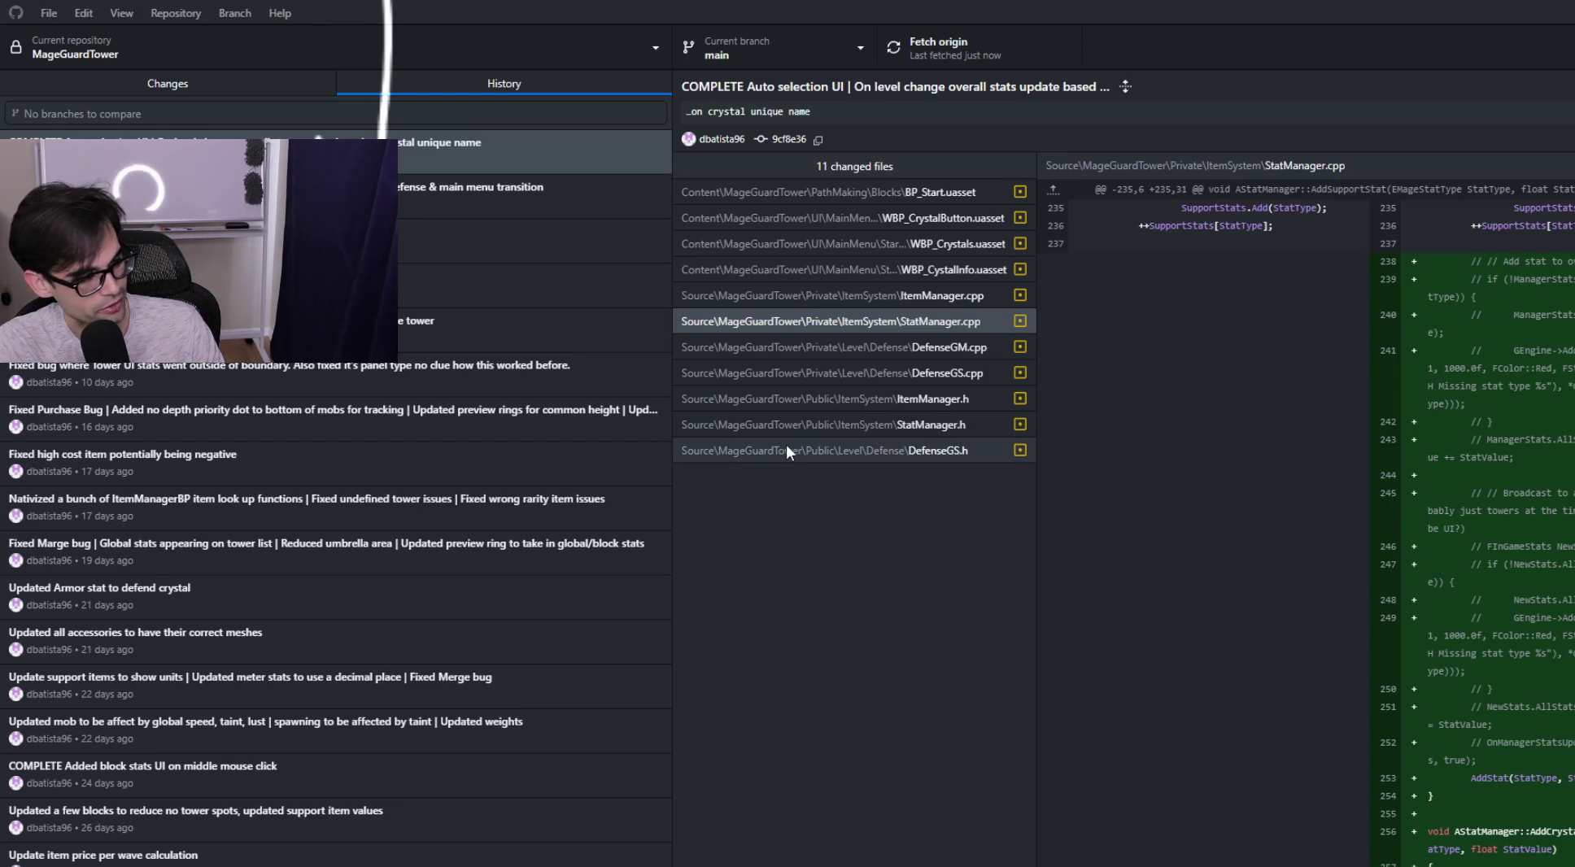
In Cursor, delete commented-out lines 238–252 from AddSupportStat in StatManager.cpp and save.
{"action": "key", "text": "alt+Tab"}
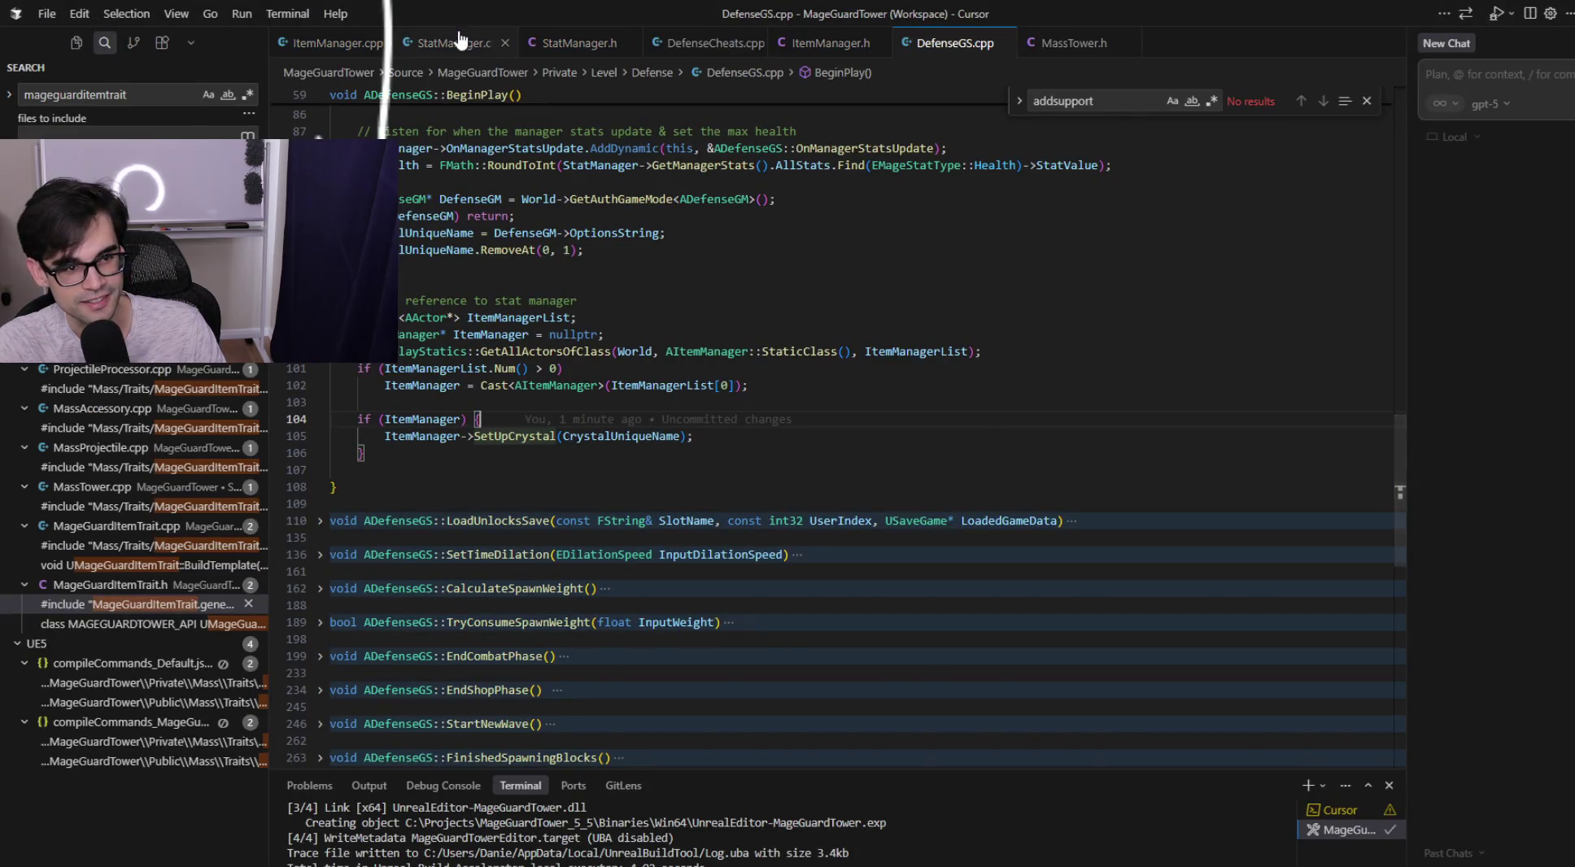
{"action": "scroll", "coordinate": [740, 438], "scroll_direction": "up", "scroll_amount": 1}
{"action": "scroll", "coordinate": [739, 438], "scroll_direction": "up", "scroll_amount": 4}
{"action": "left_click", "coordinate": [940, 586]}
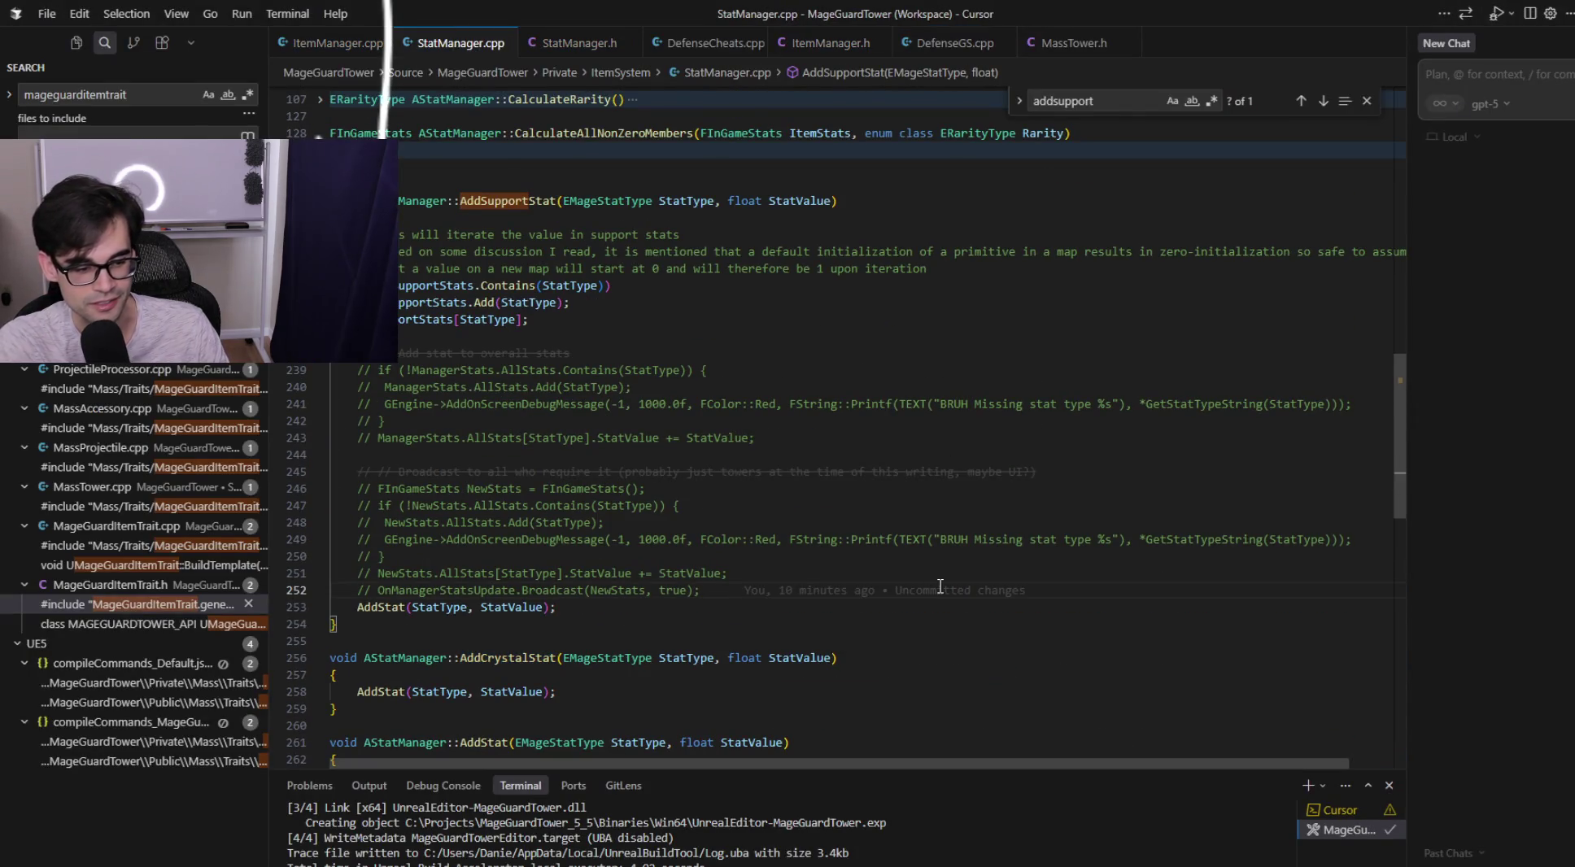
{"action": "key", "text": "shift+Up"}
{"action": "key", "text": "shift+Up"}
{"action": "key", "text": "shift+Up"}
{"action": "key", "text": "shift+Up"}
{"action": "key", "text": "shift+Up"}
{"action": "key", "text": "shift+Up"}
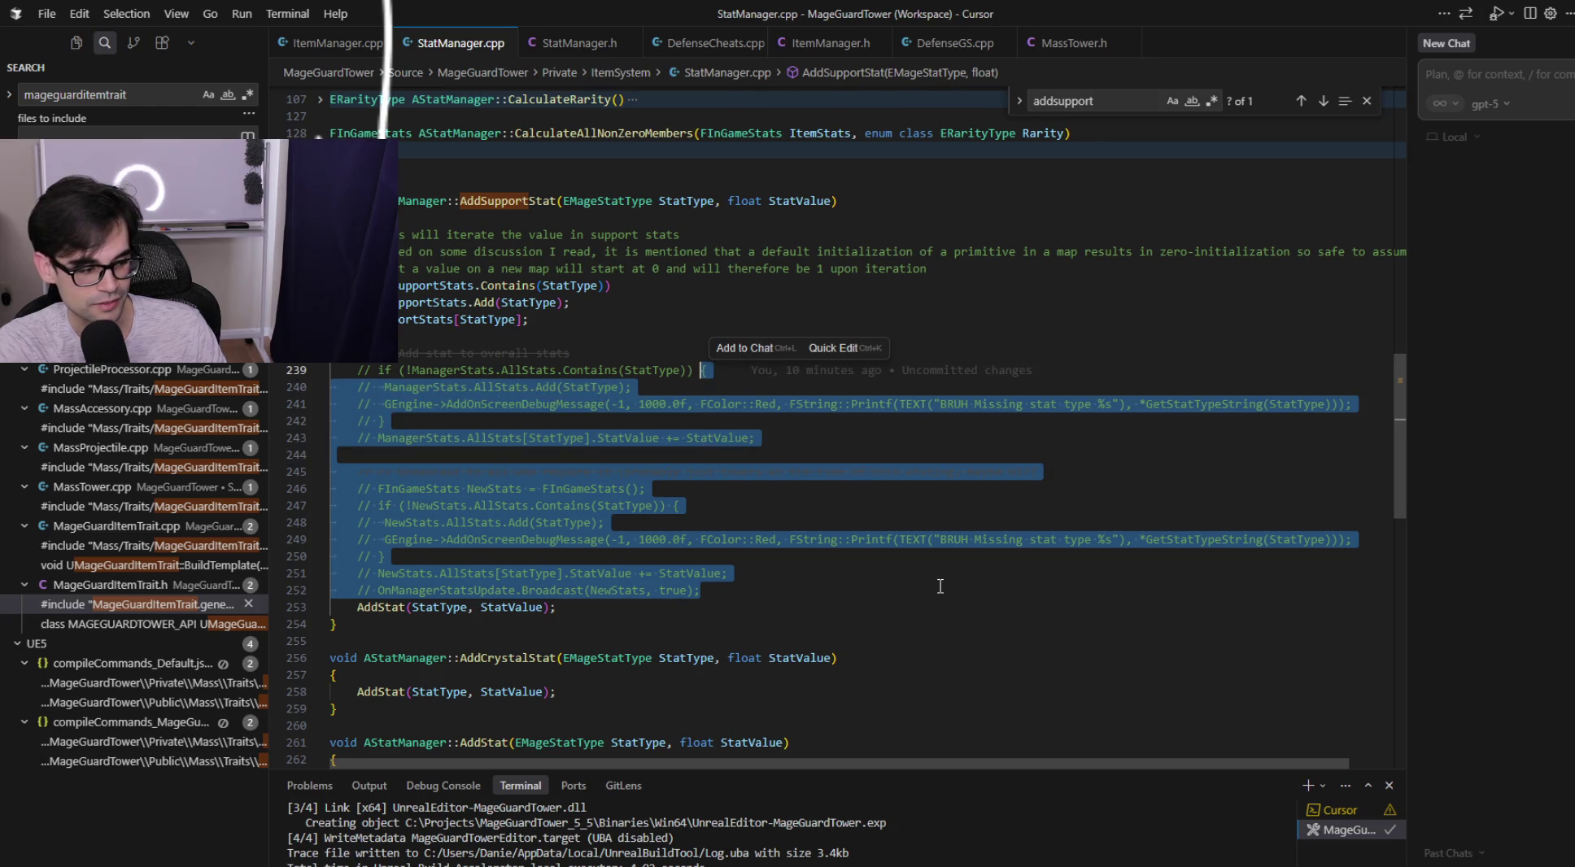
{"action": "key", "text": "shift+Home"}
{"action": "key", "text": "Delete"}
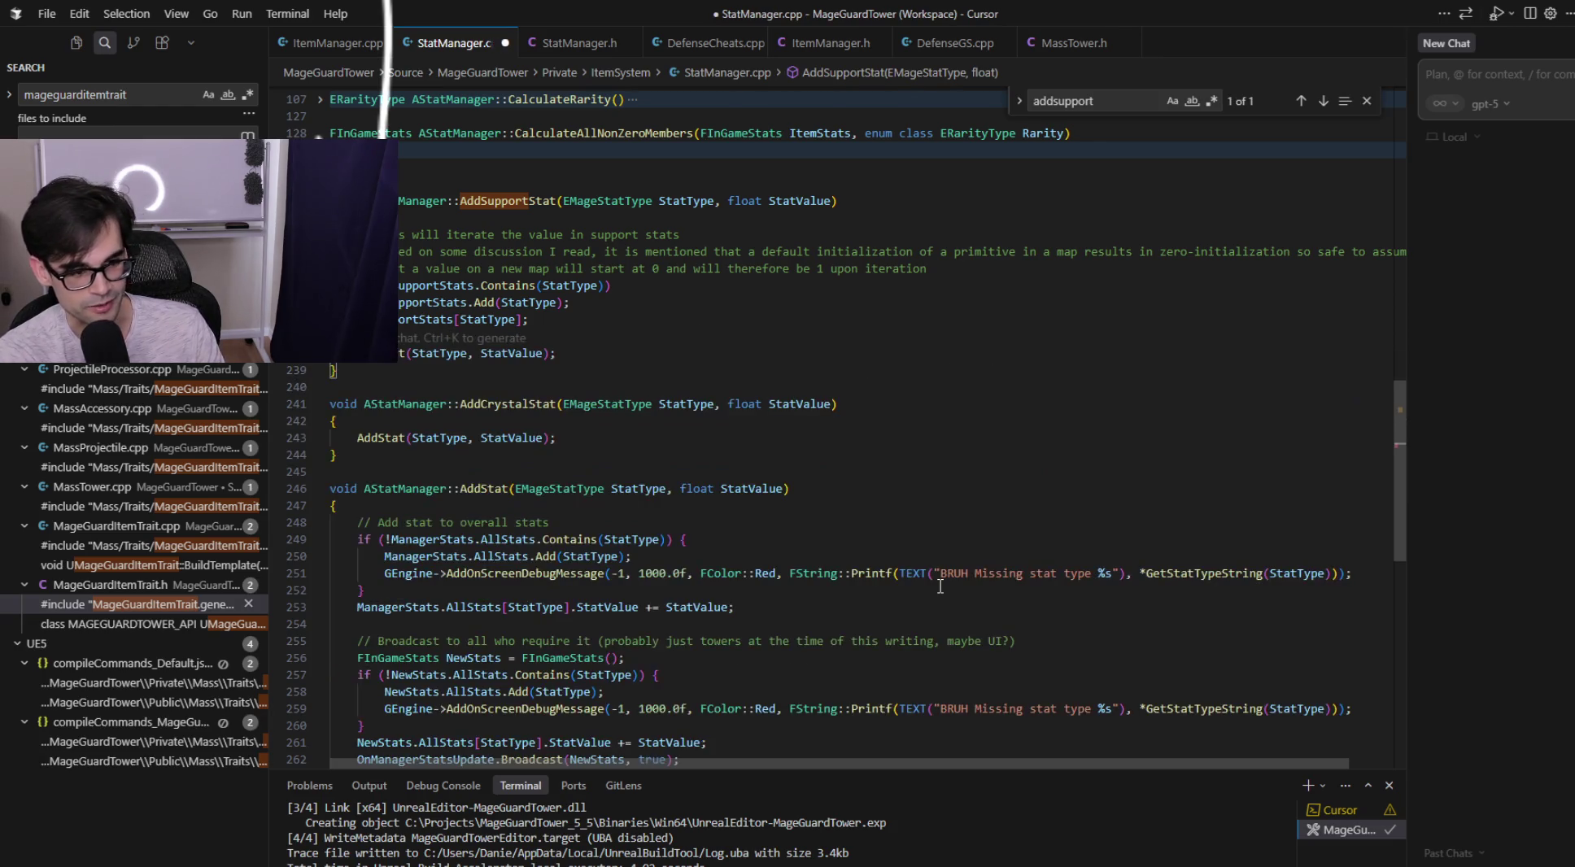
{"action": "key", "text": "ctrl+s"}
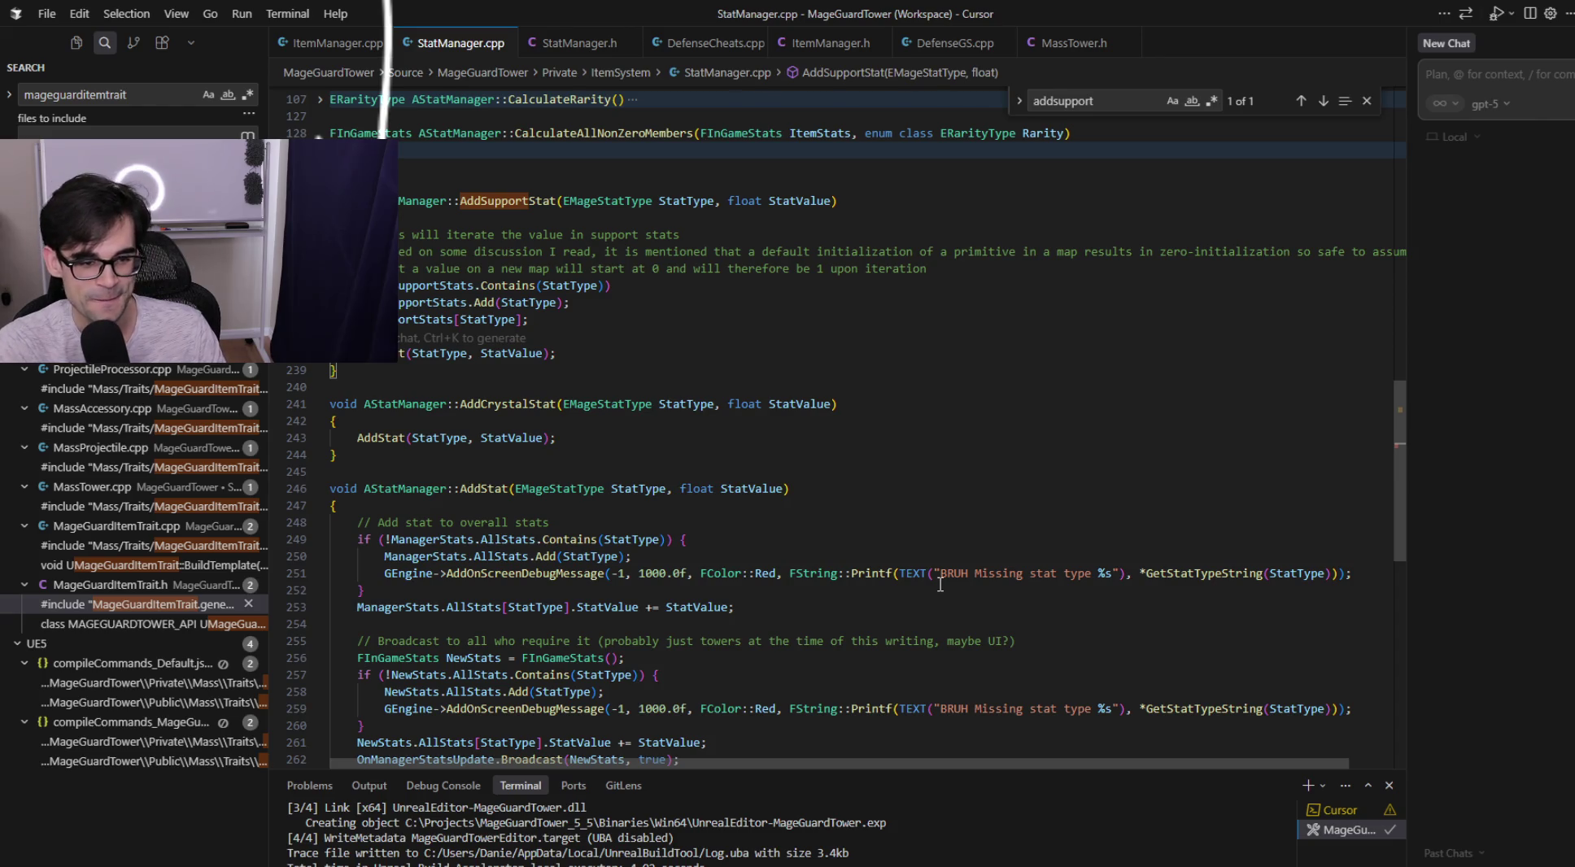
{"action": "key", "text": "alt+Tab"}
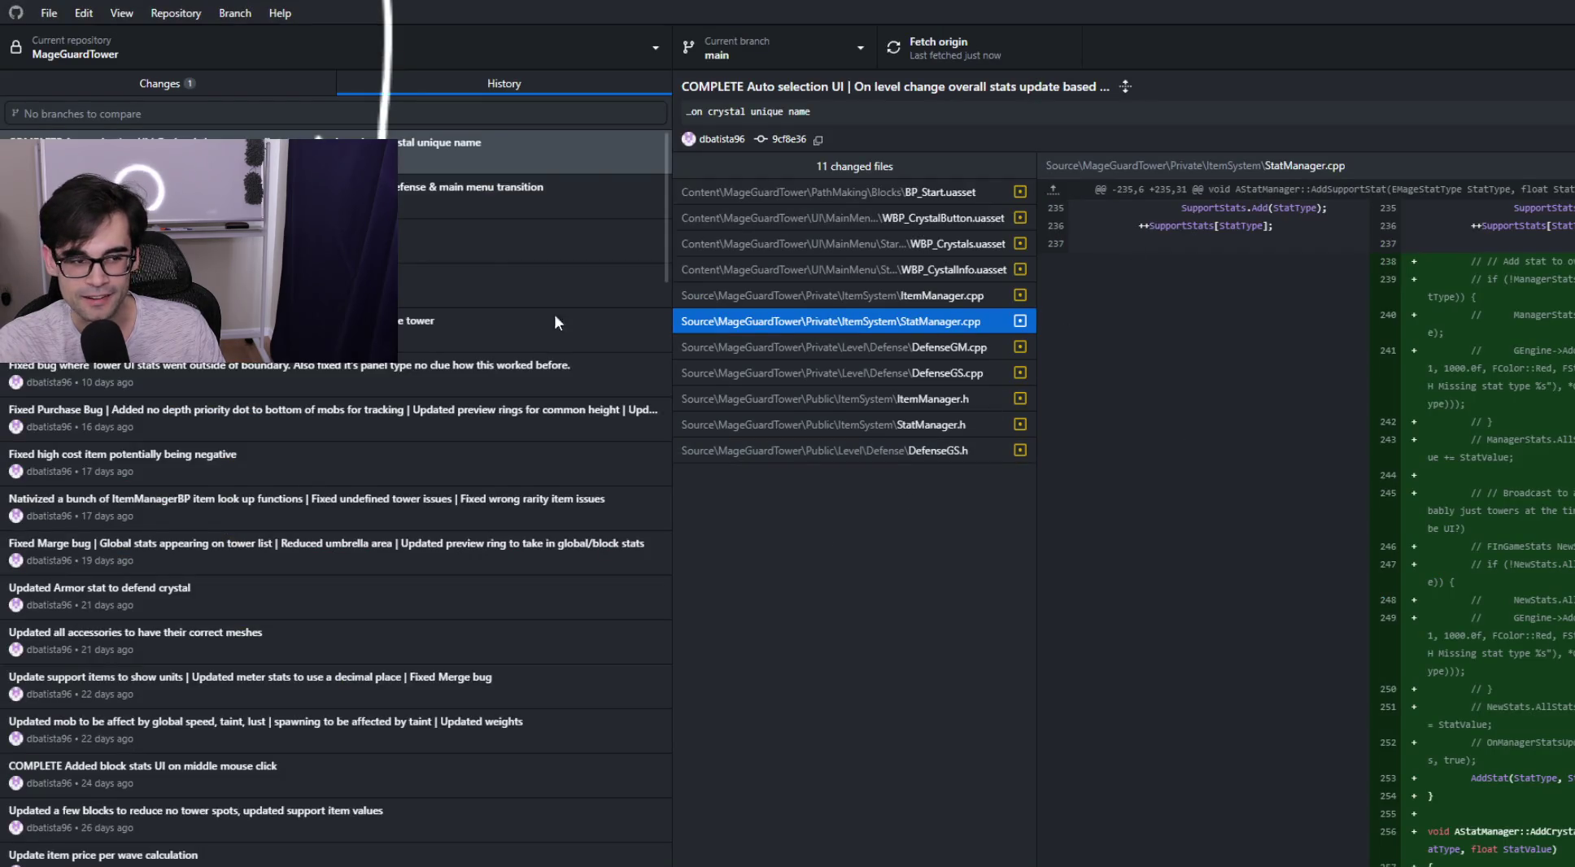
Commit the StatManager.cpp change as "Removed unneeded commented code" and push it to origin.
{"action": "left_click", "coordinate": [204, 84]}
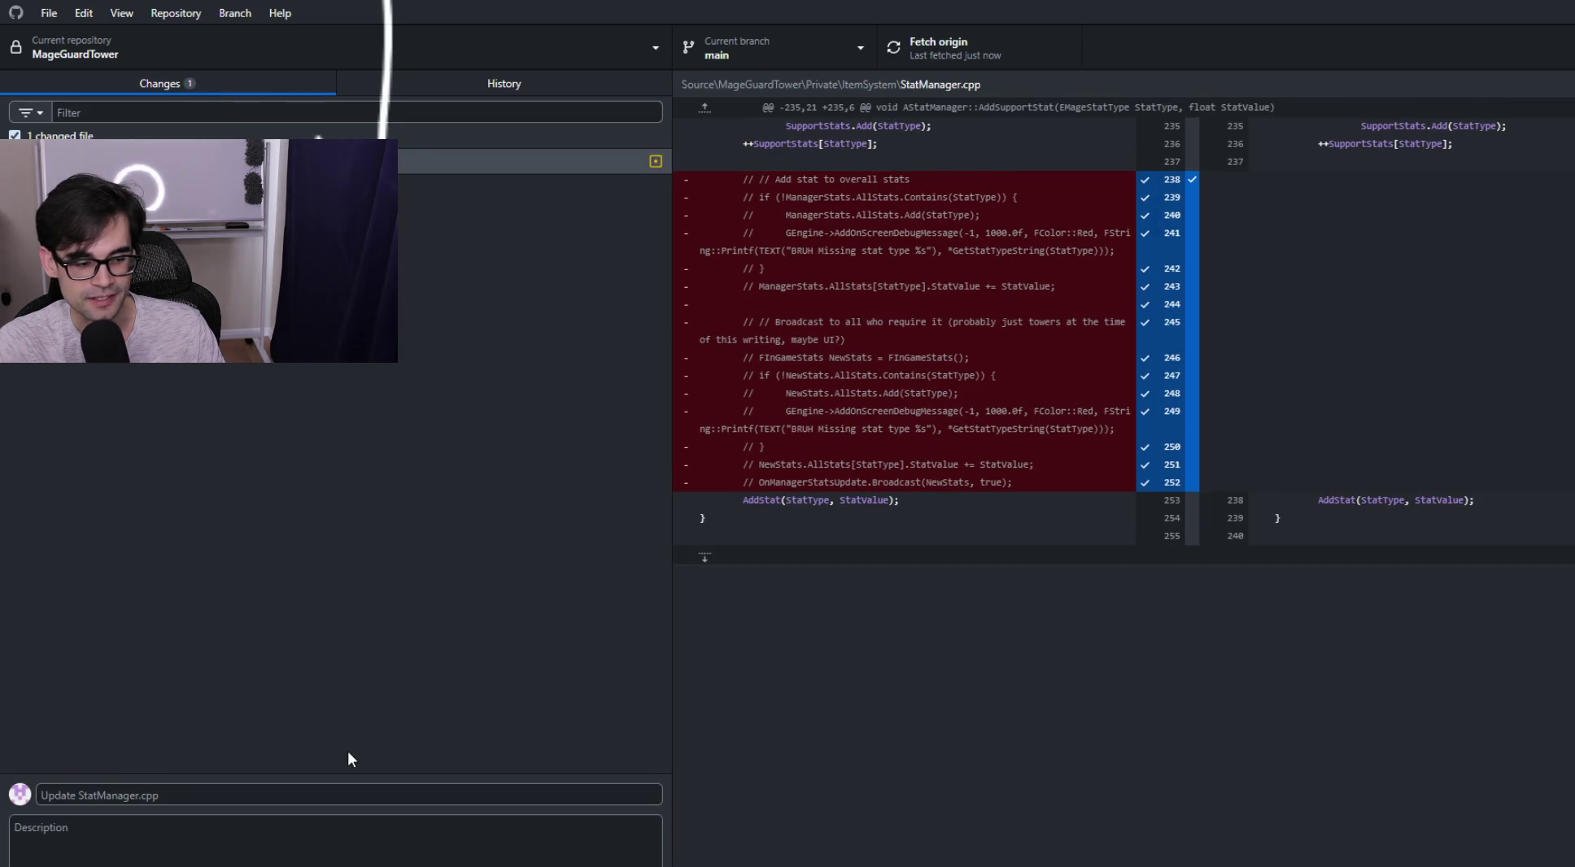
{"action": "left_click", "coordinate": [332, 797]}
{"action": "type", "text": "Removed unneeded commented code"}
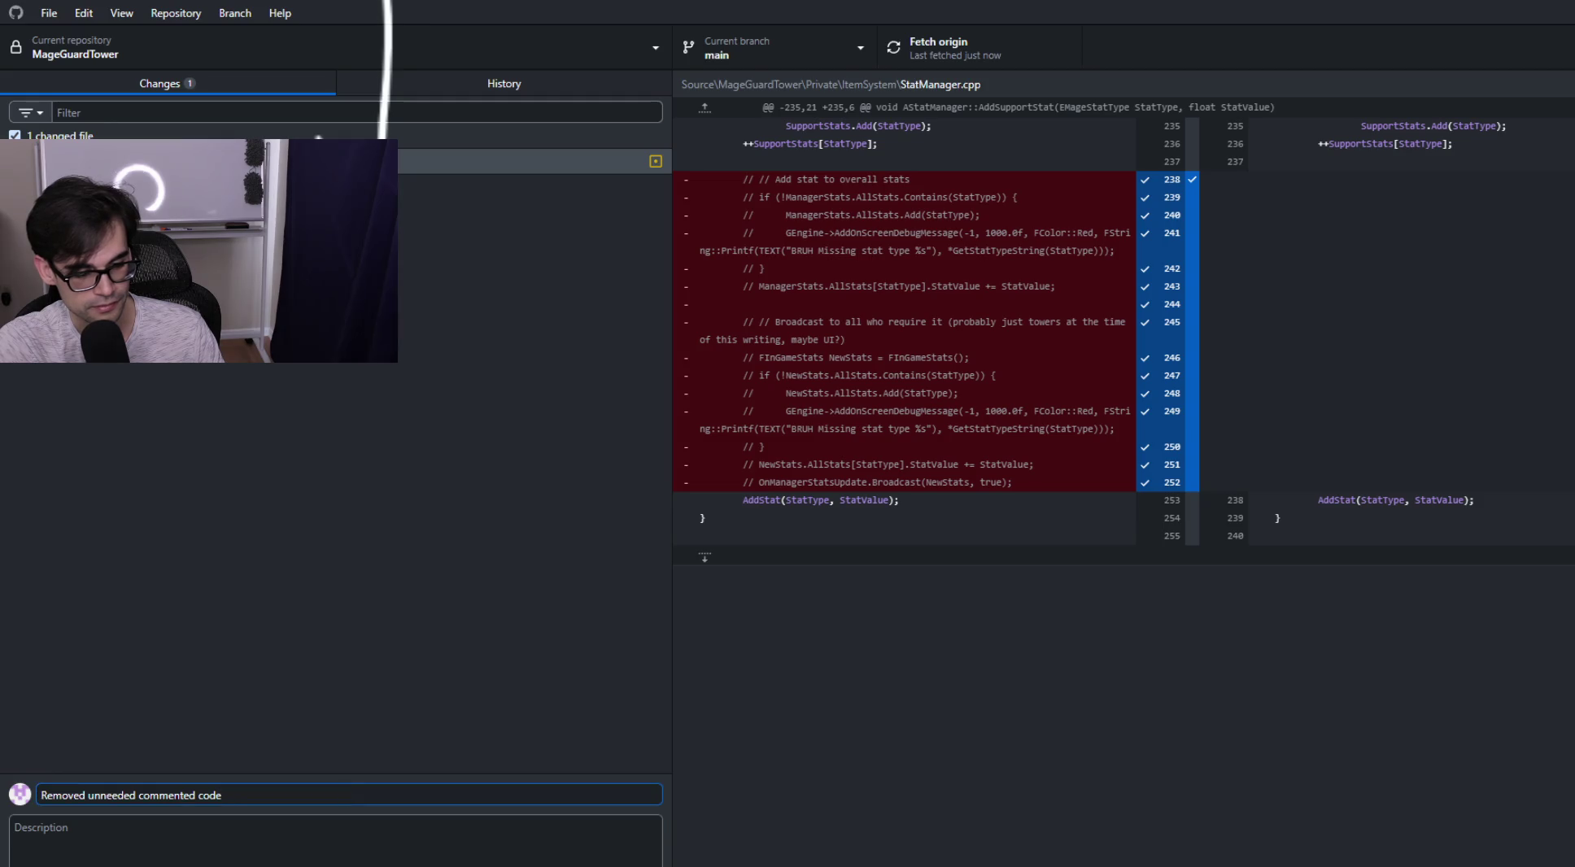
{"action": "key", "text": "ctrl+Return"}
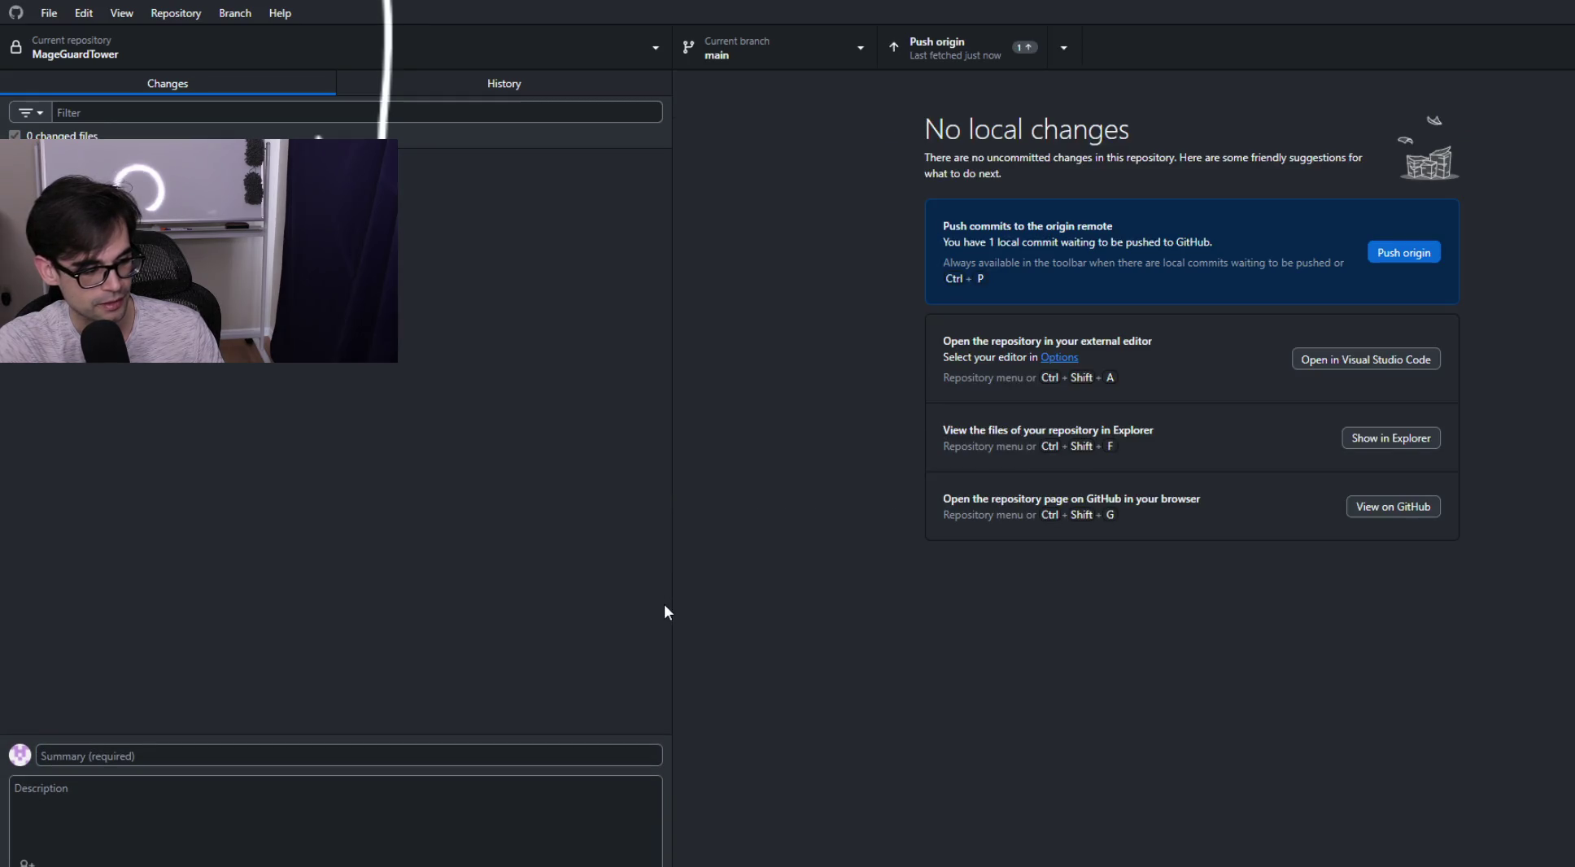
{"action": "left_click", "coordinate": [968, 58]}
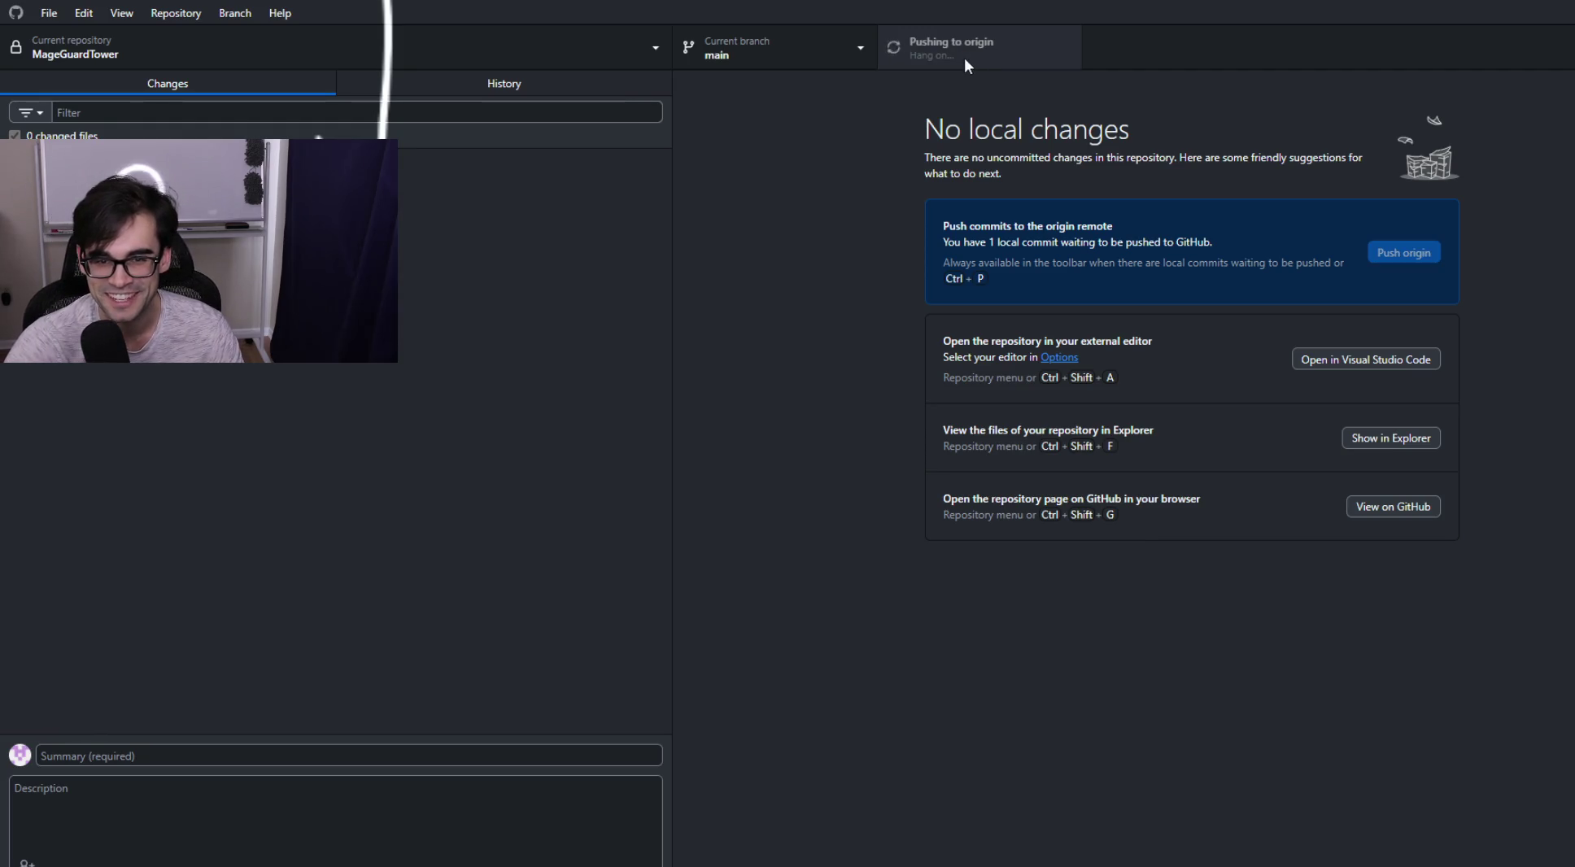
In History, select the crystal auto-selection commit and view its DefenseGS.cpp and DefenseGM.cpp diffs.
{"action": "left_click", "coordinate": [506, 84]}
{"action": "left_click", "coordinate": [233, 78]}
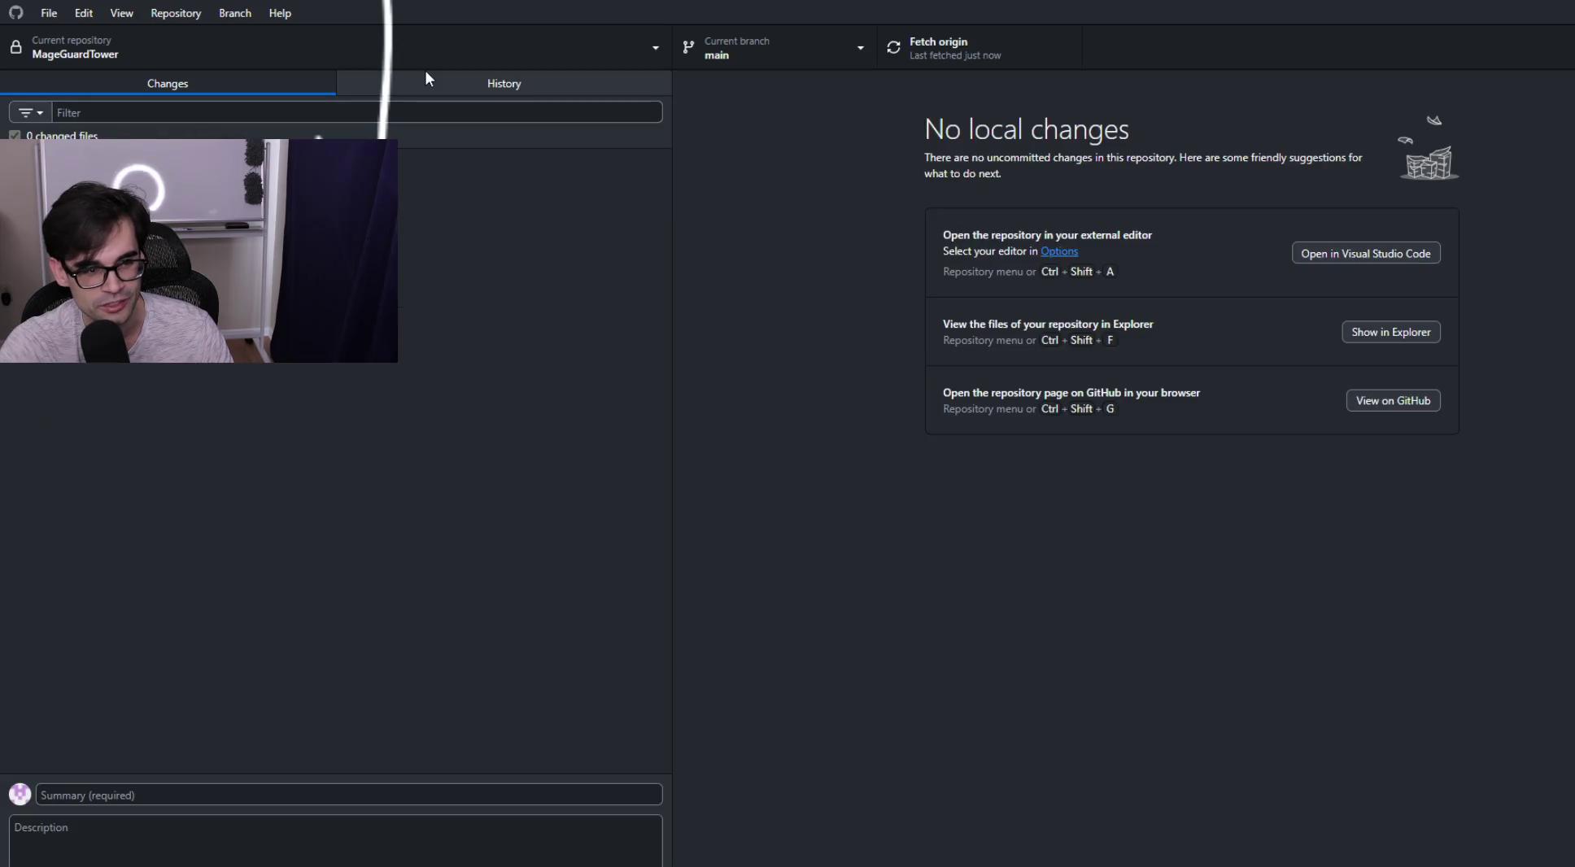
{"action": "left_click", "coordinate": [425, 77]}
{"action": "left_click", "coordinate": [270, 140]}
{"action": "left_click", "coordinate": [366, 196]}
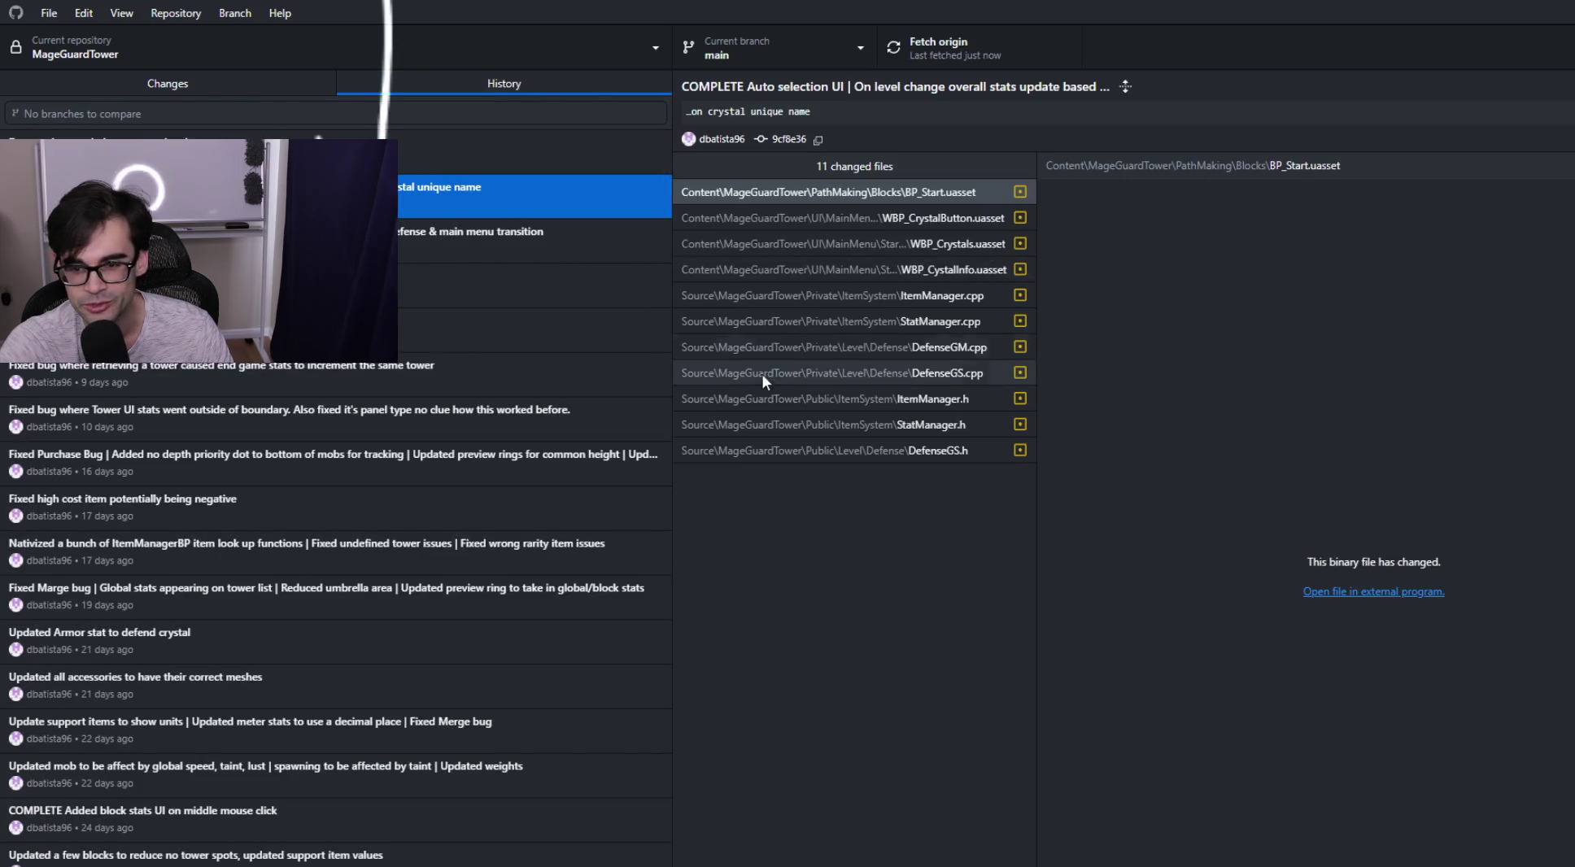
{"action": "left_click", "coordinate": [864, 370]}
{"action": "left_click", "coordinate": [877, 355]}
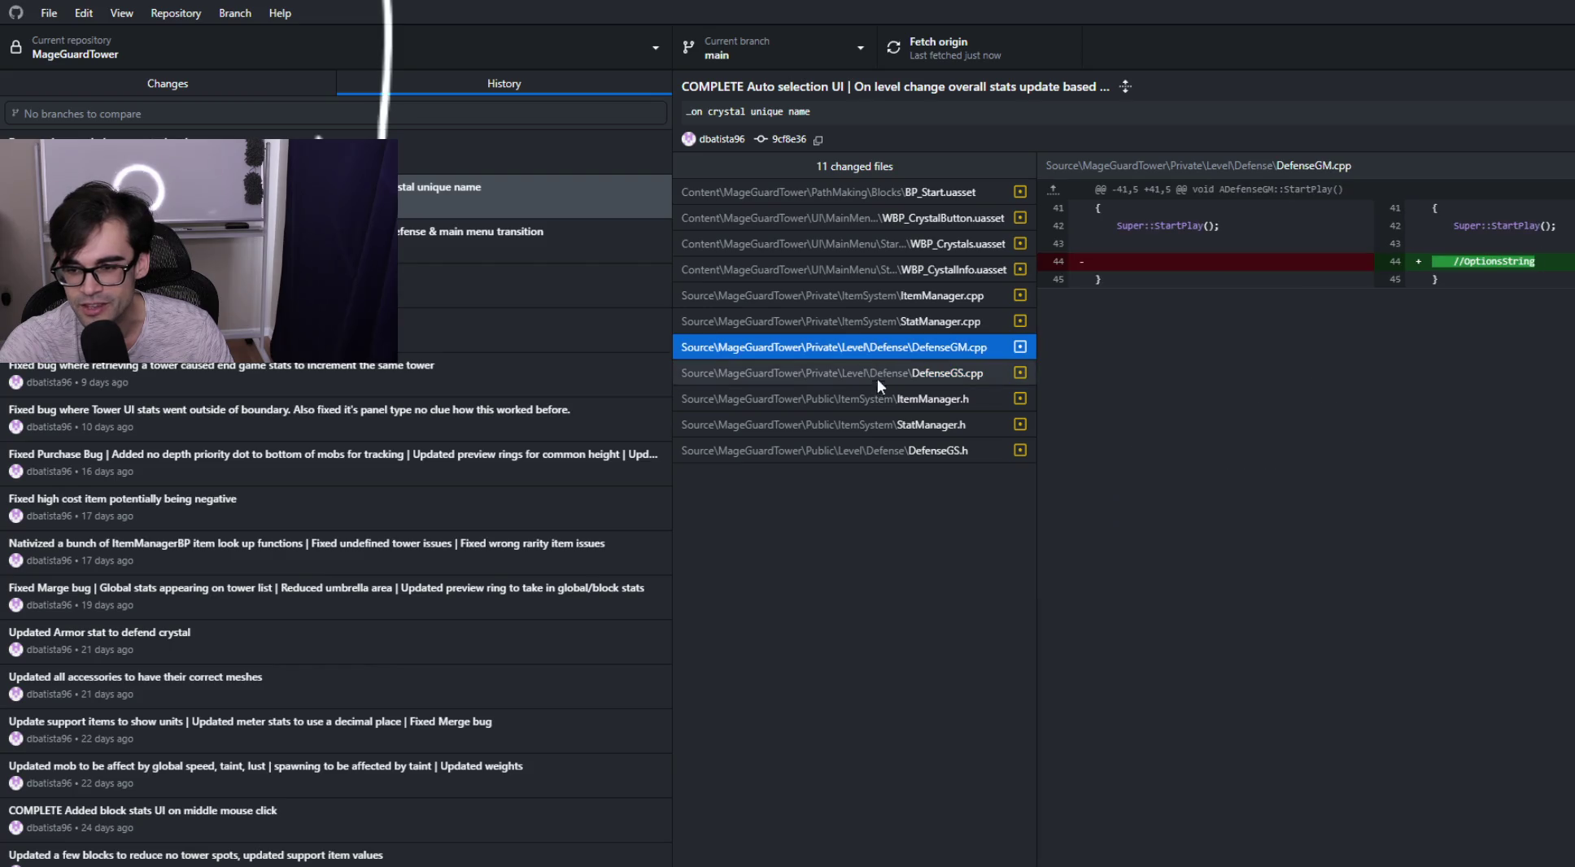
{"action": "left_click", "coordinate": [898, 367]}
Review the commit's headers, BP_Start.uasset, ItemManager.cpp and StatManager.cpp diffs, ending on DefenseGM.cpp.
{"action": "left_click", "coordinate": [897, 399]}
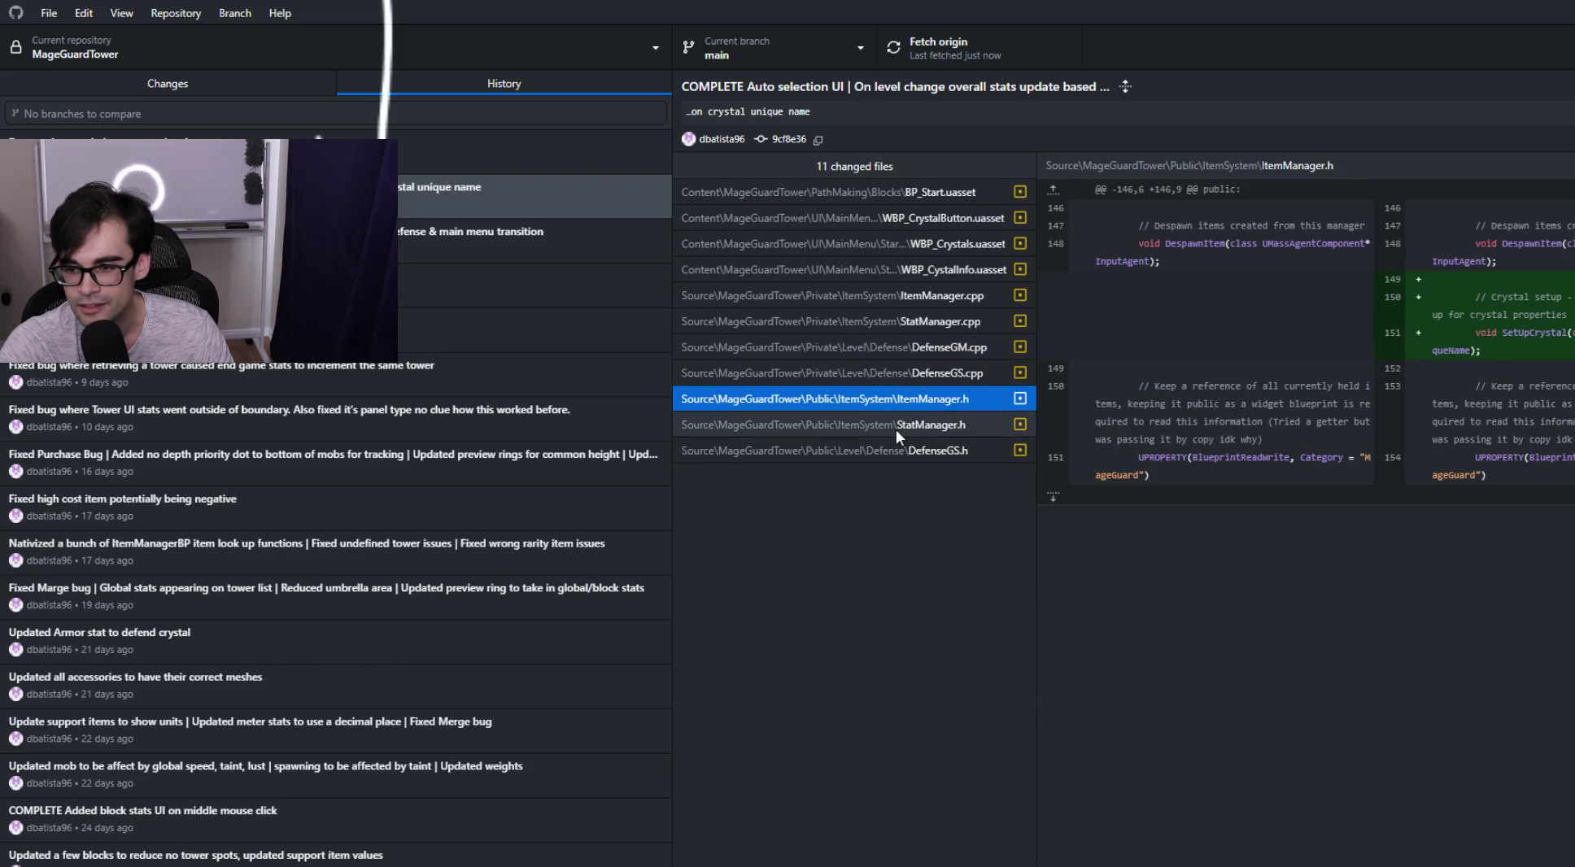
{"action": "left_click", "coordinate": [896, 428]}
{"action": "left_click", "coordinate": [905, 453]}
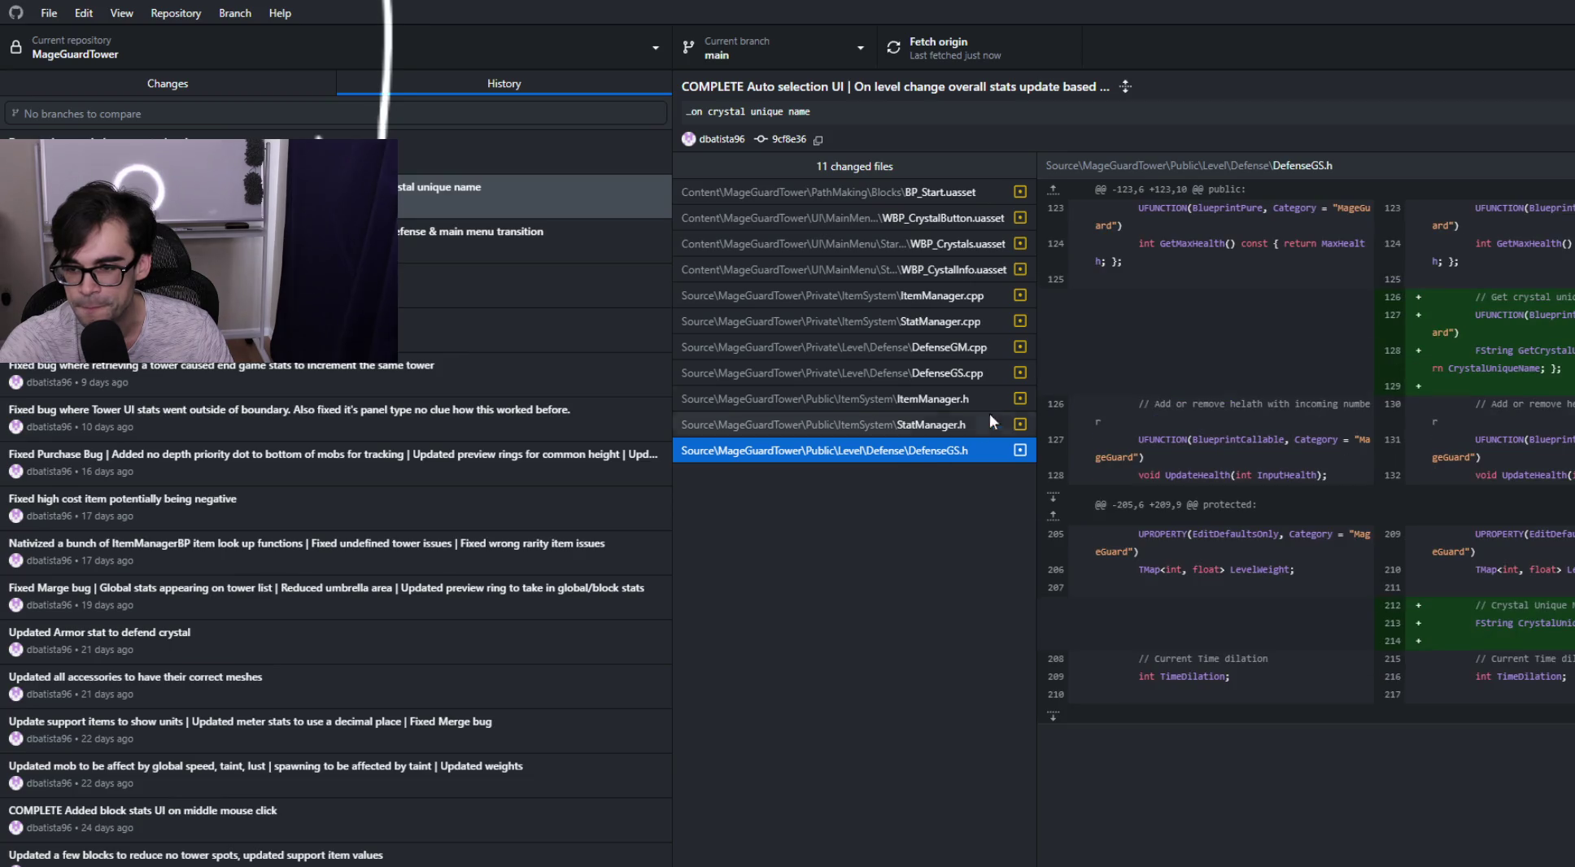
{"action": "left_click", "coordinate": [953, 193]}
{"action": "left_click", "coordinate": [952, 298]}
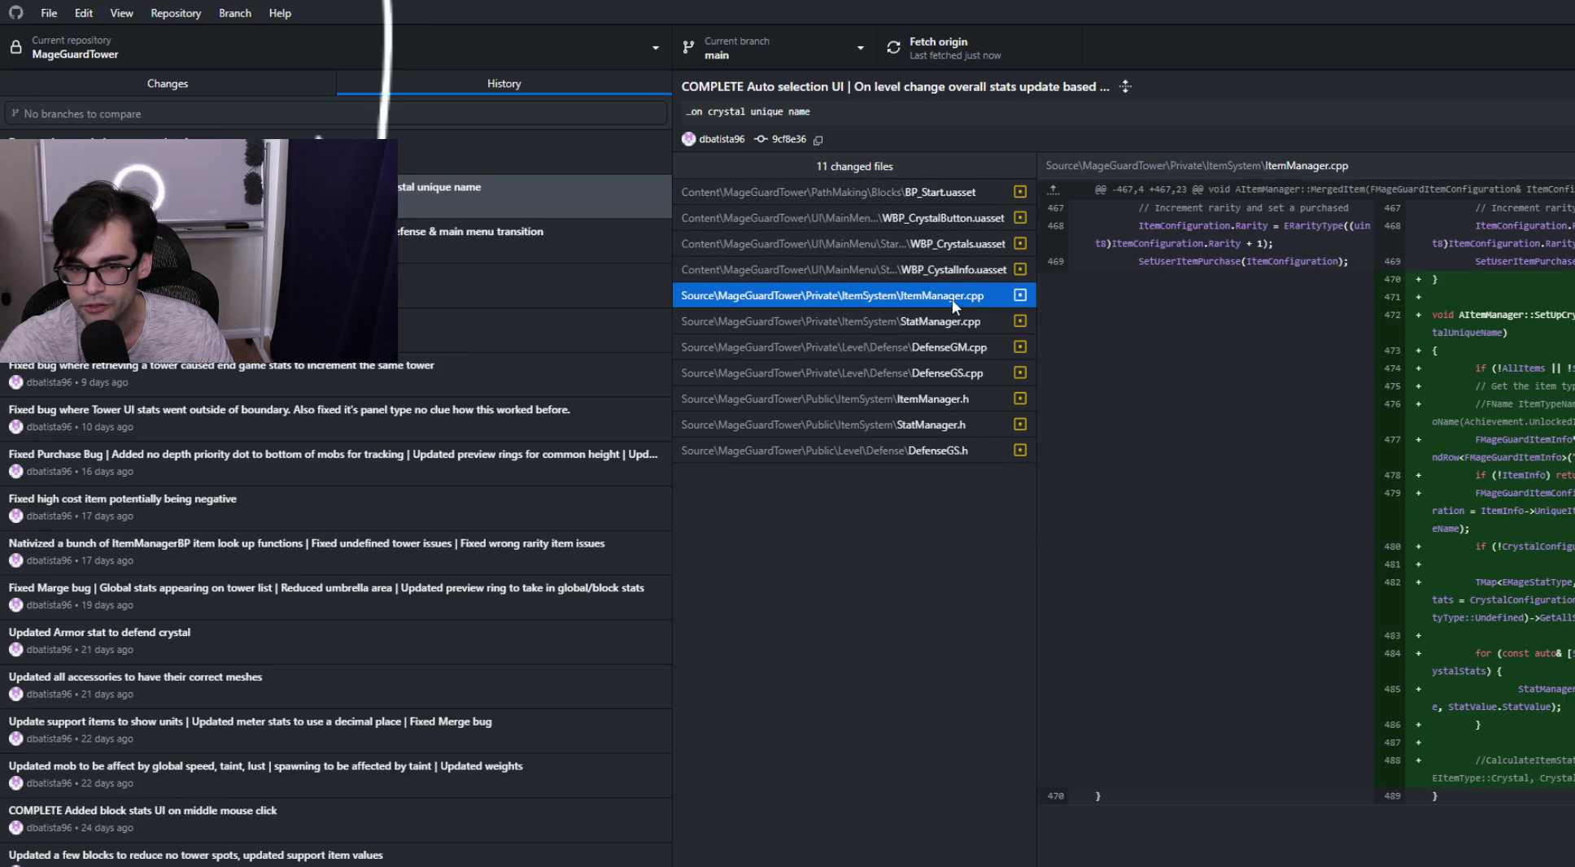
{"action": "left_click", "coordinate": [956, 319]}
{"action": "left_click", "coordinate": [956, 352]}
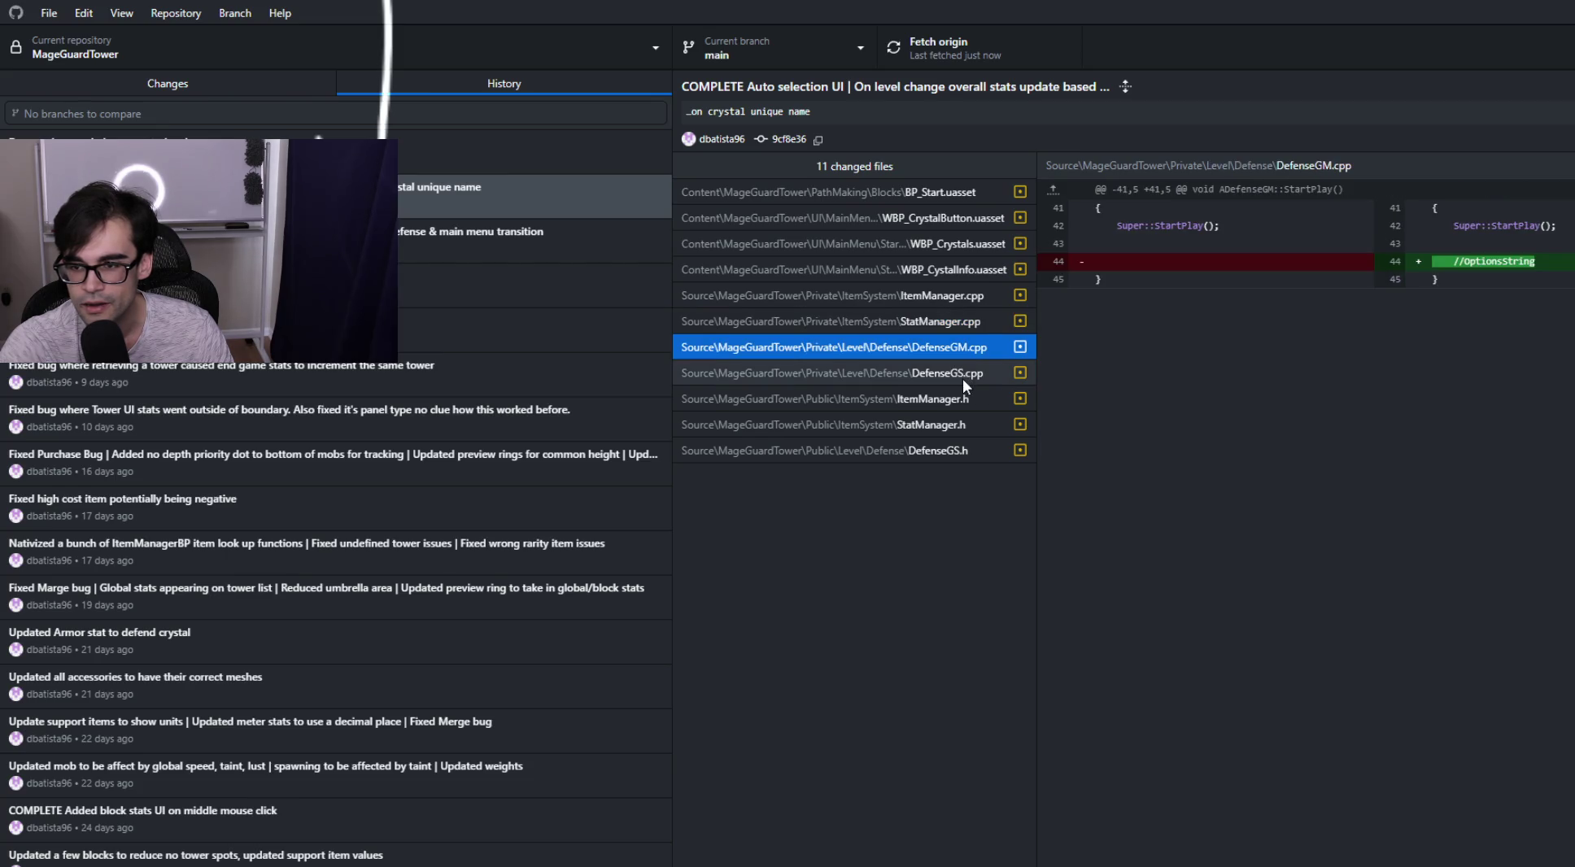
{"action": "key", "text": "alt+Tab"}
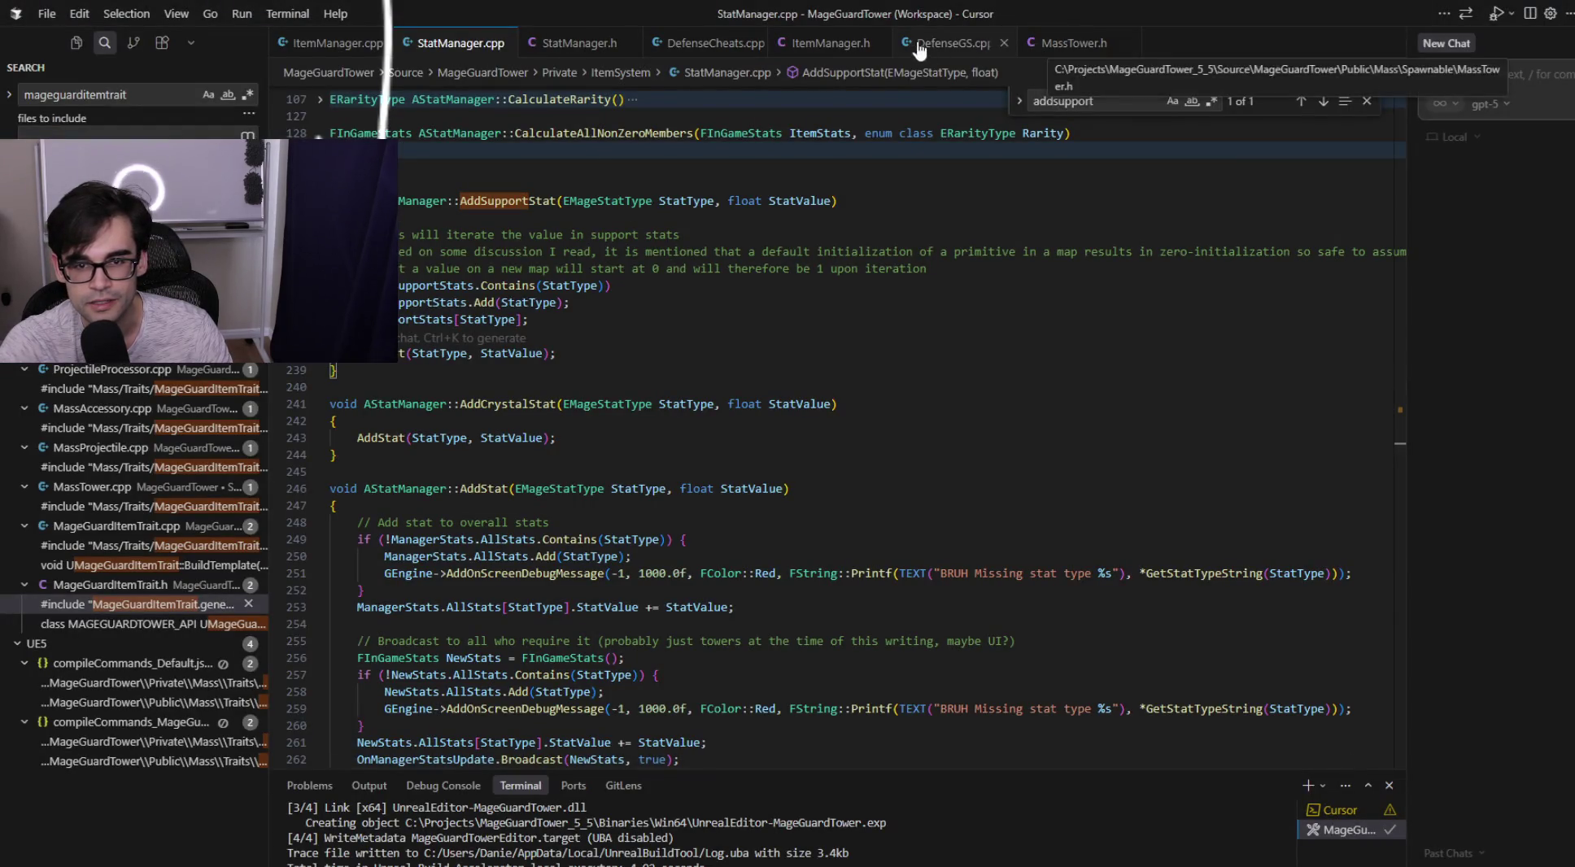
Open DefenseGM.h via quick search, then open DefenseGM.cpp alongside it.
{"action": "key", "text": "ctrl+p"}
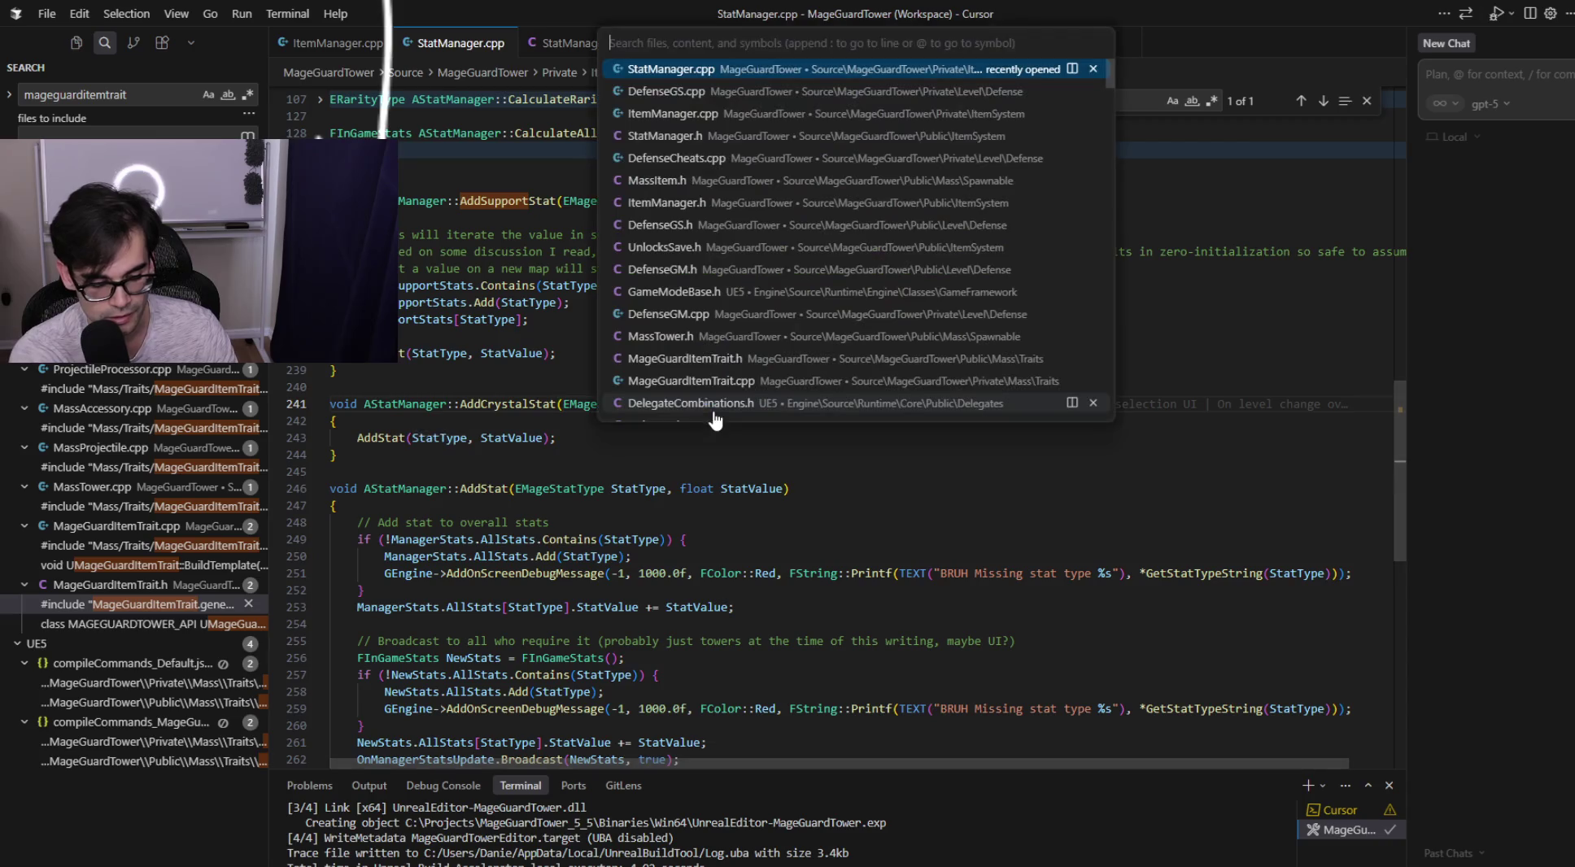
{"action": "type", "text": "defensegm"}
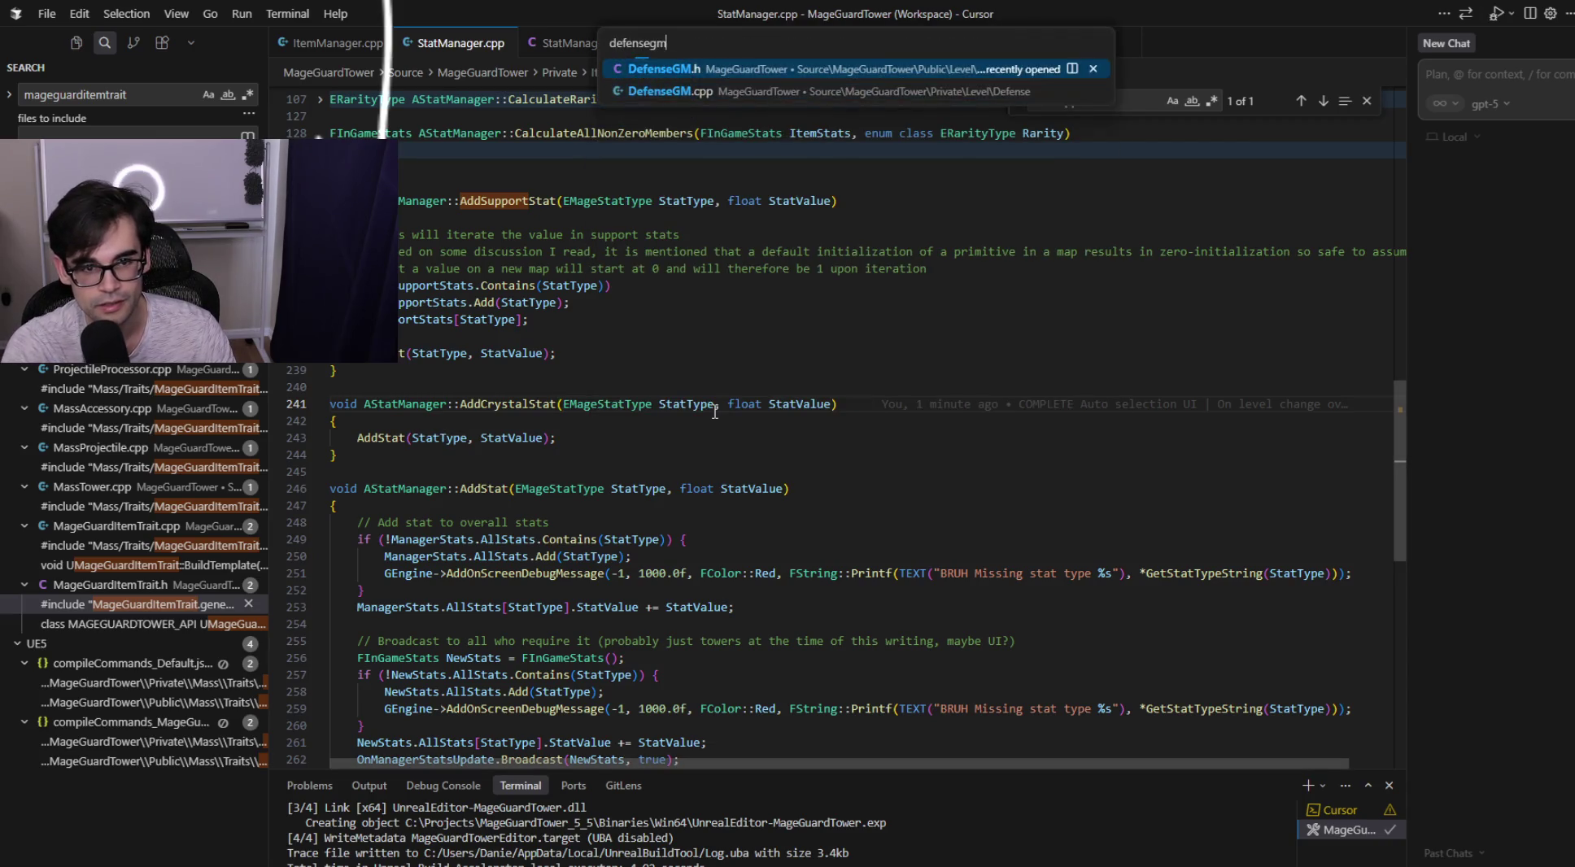
{"action": "key", "text": "Return"}
{"action": "key", "text": "alt+Tab"}
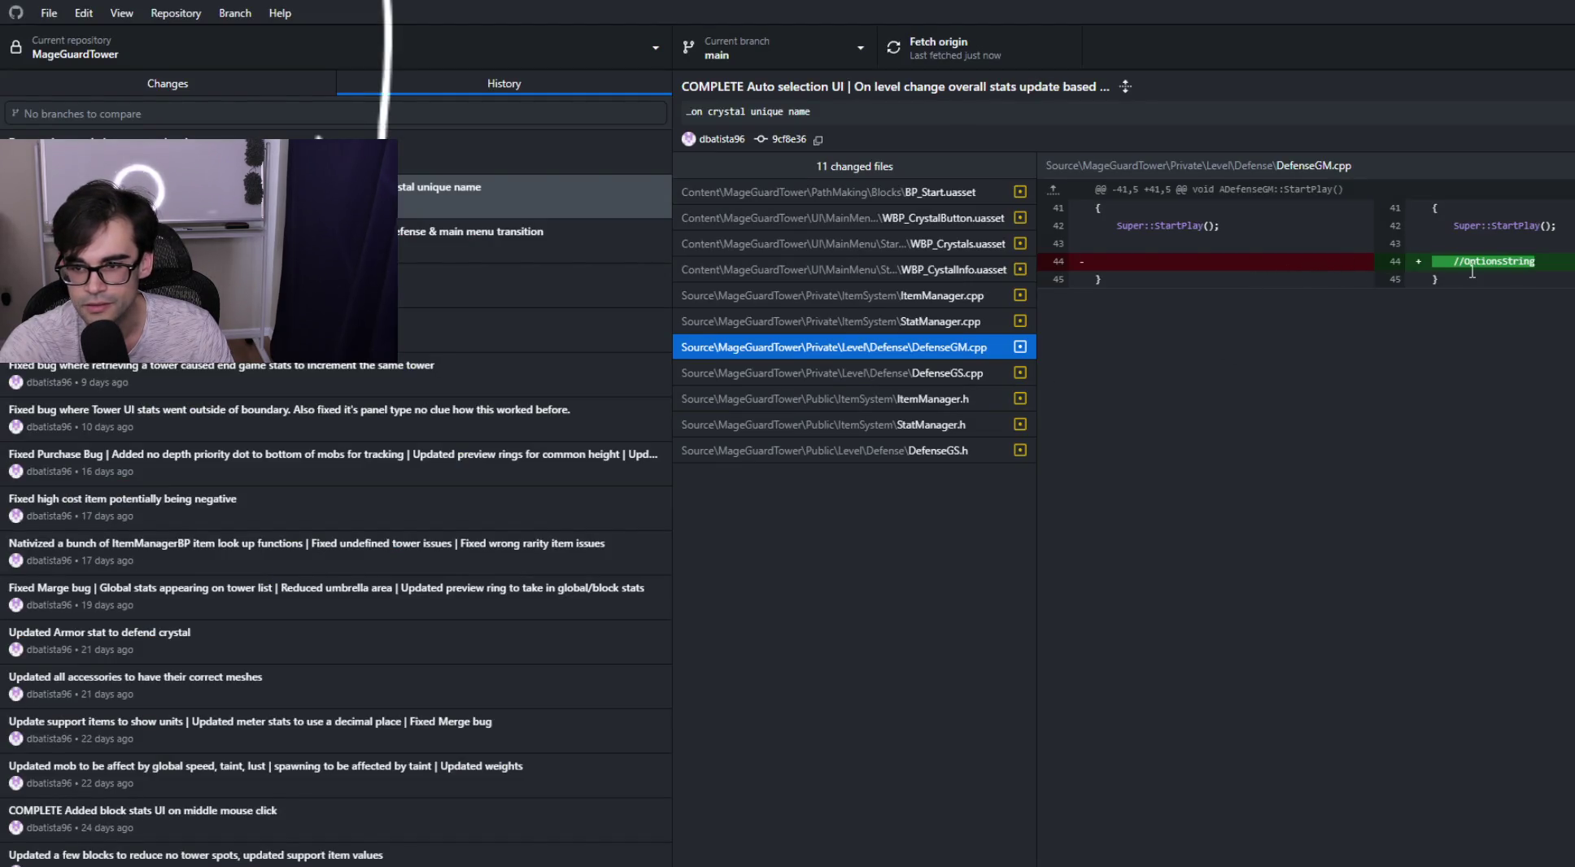
{"action": "key", "text": "alt+Tab"}
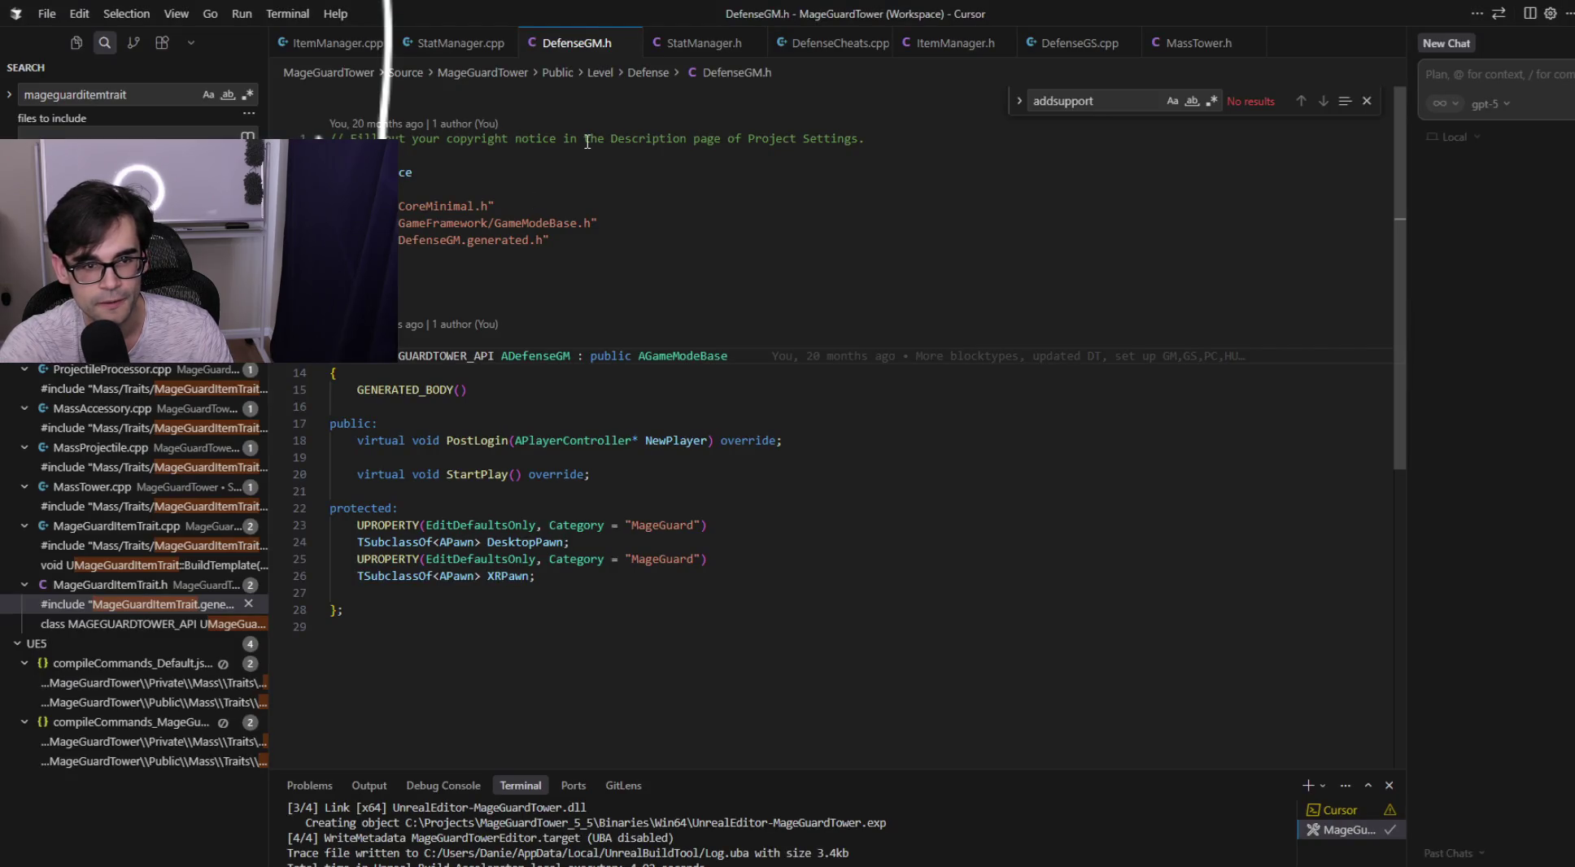
{"action": "key", "text": "alt+Tab"}
{"action": "key", "text": "alt+Tab"}
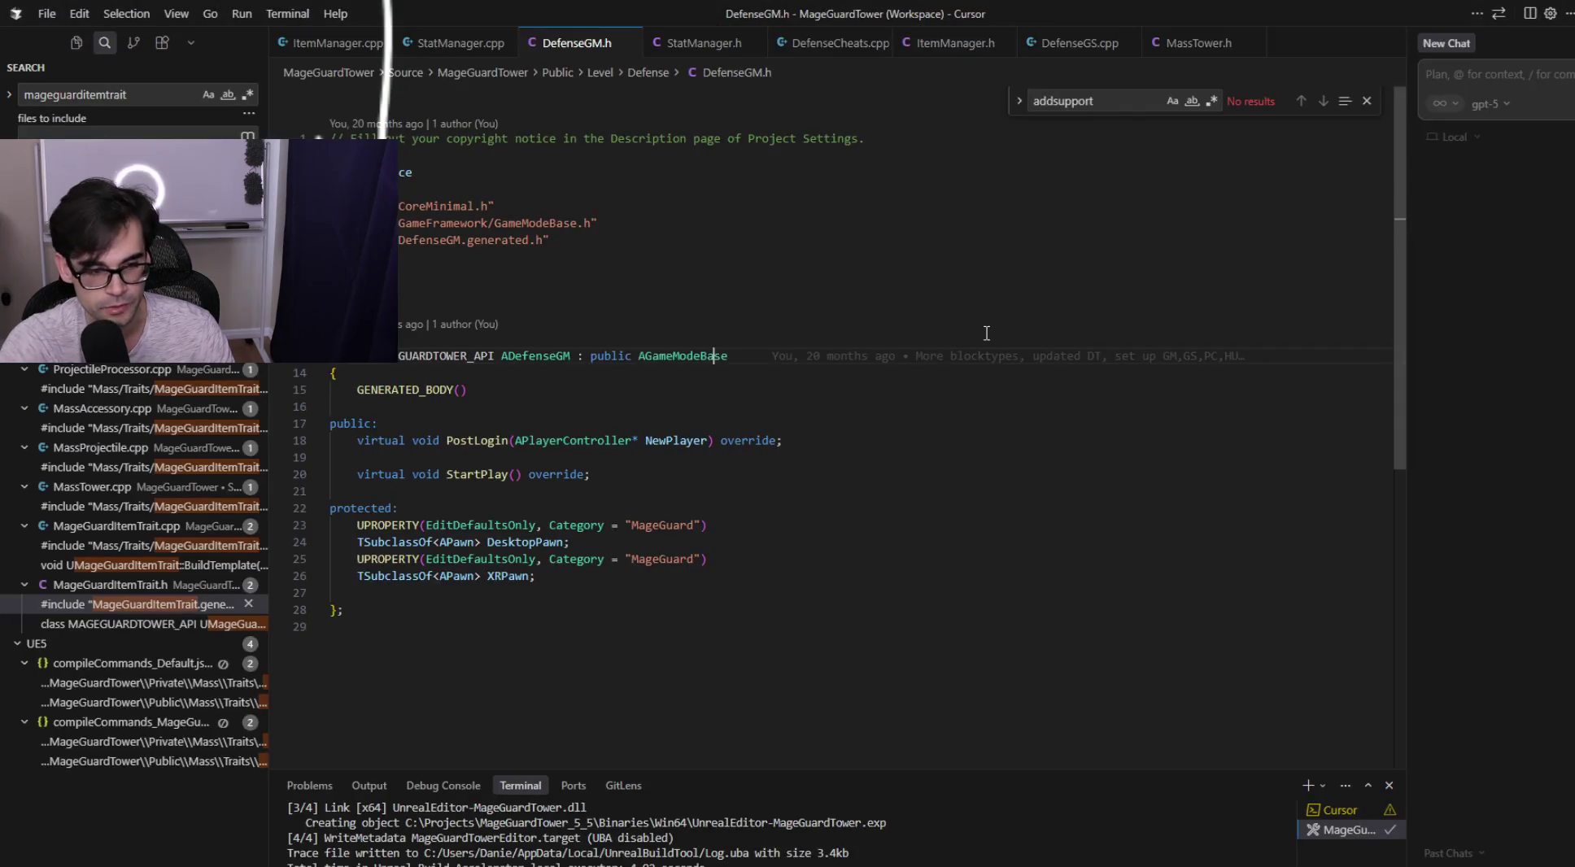
{"action": "key", "text": "alt+o"}
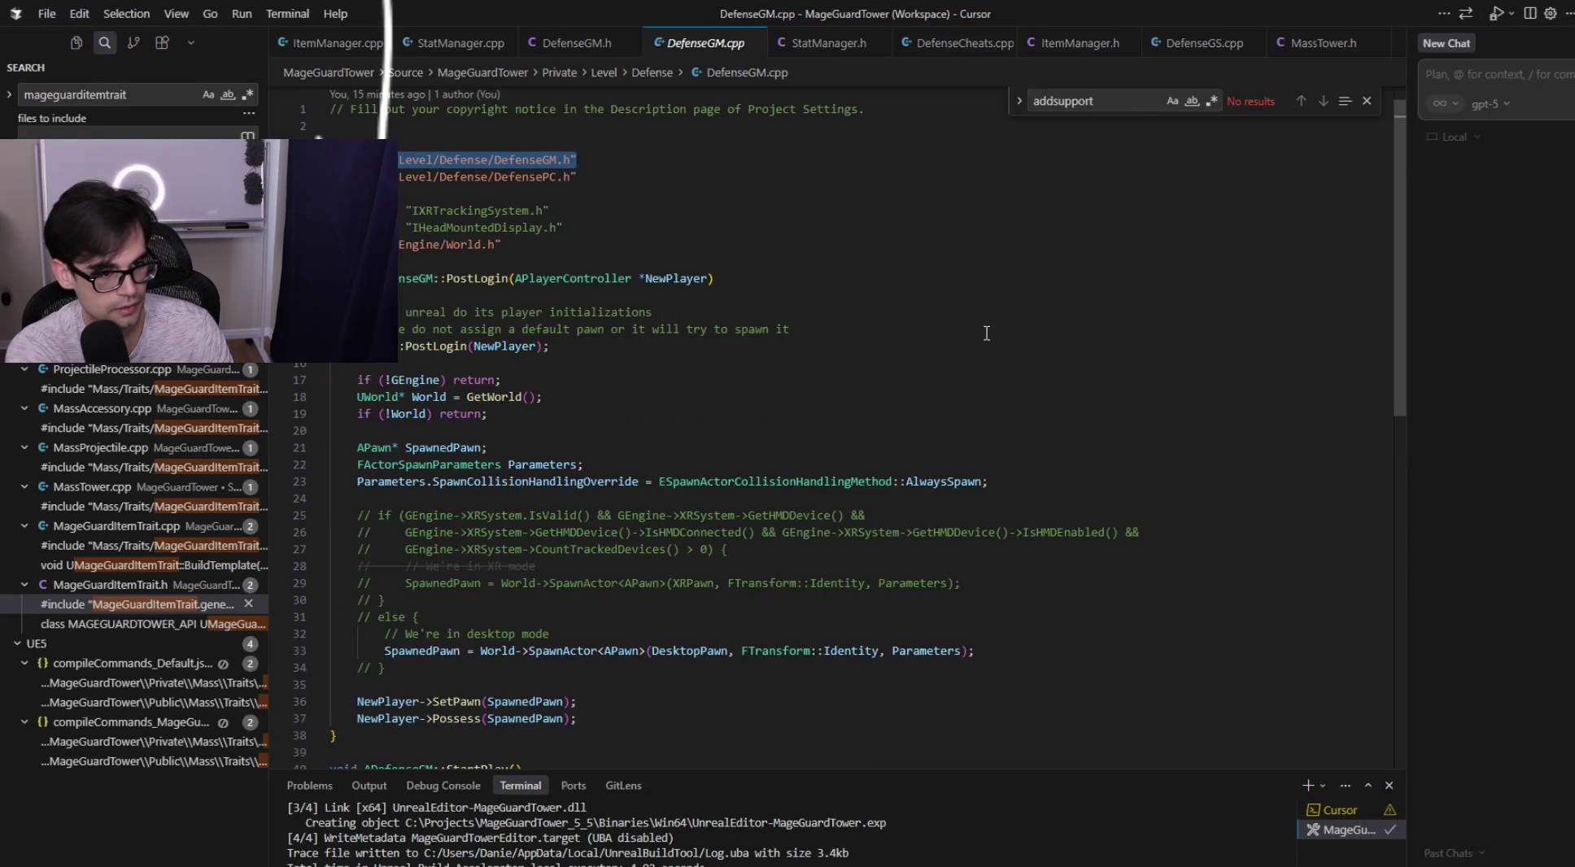
{"action": "scroll", "coordinate": [956, 375], "scroll_direction": "down", "scroll_amount": 5}
Delete the OptionsString comment so StartPlay holds only Super::StartPlay(), and save DefenseGM.cpp.
{"action": "left_click", "coordinate": [569, 571]}
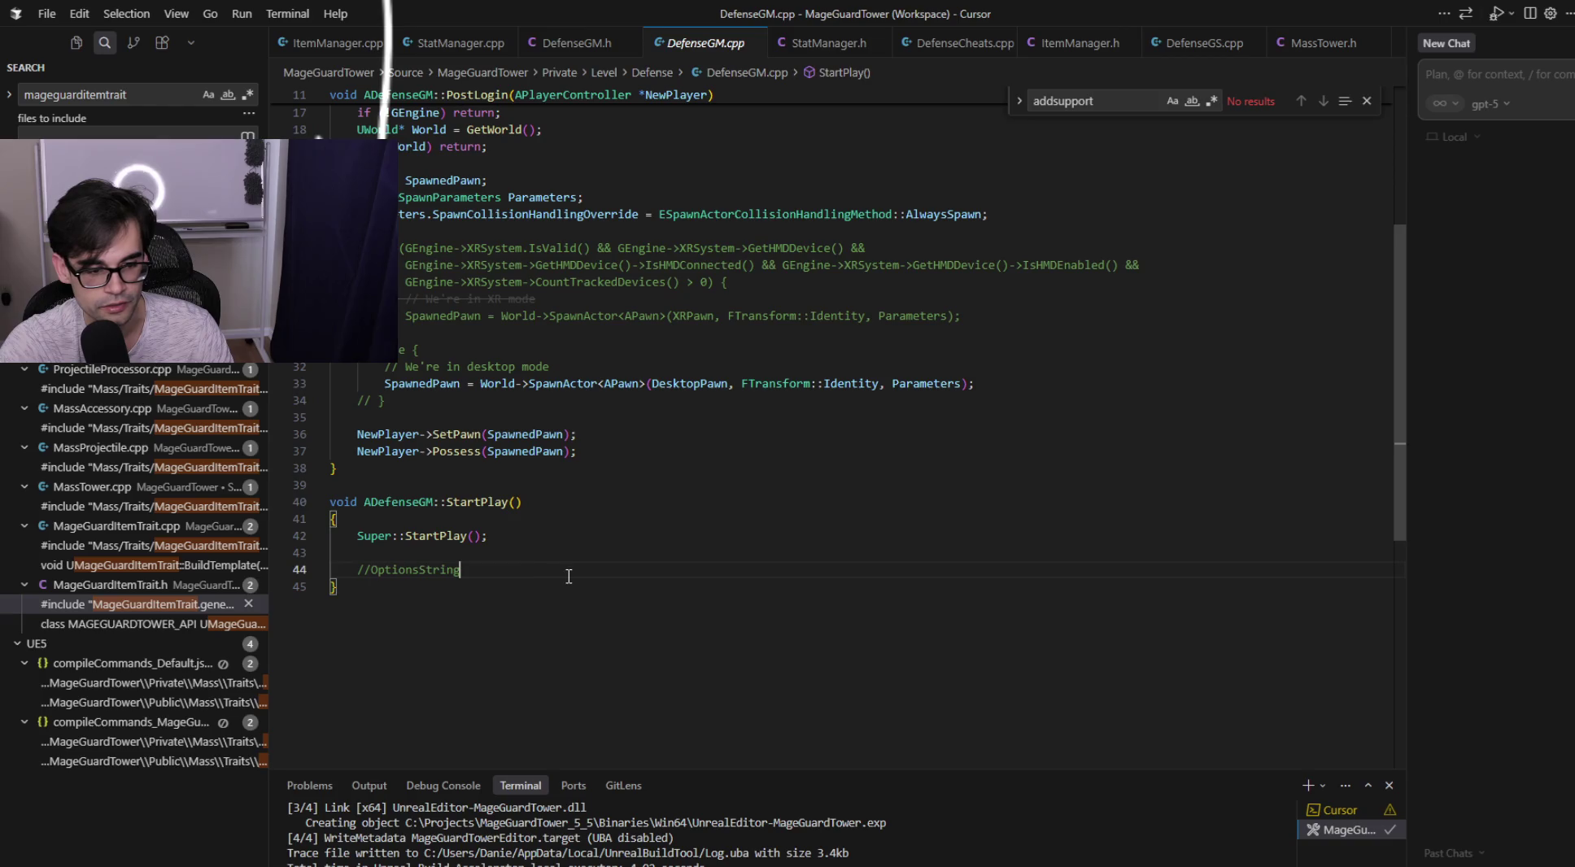
{"action": "key", "text": "shift+Up"}
{"action": "key", "text": "shift+Up"}
{"action": "key", "text": "shift+End"}
{"action": "key", "text": "BackSpace"}
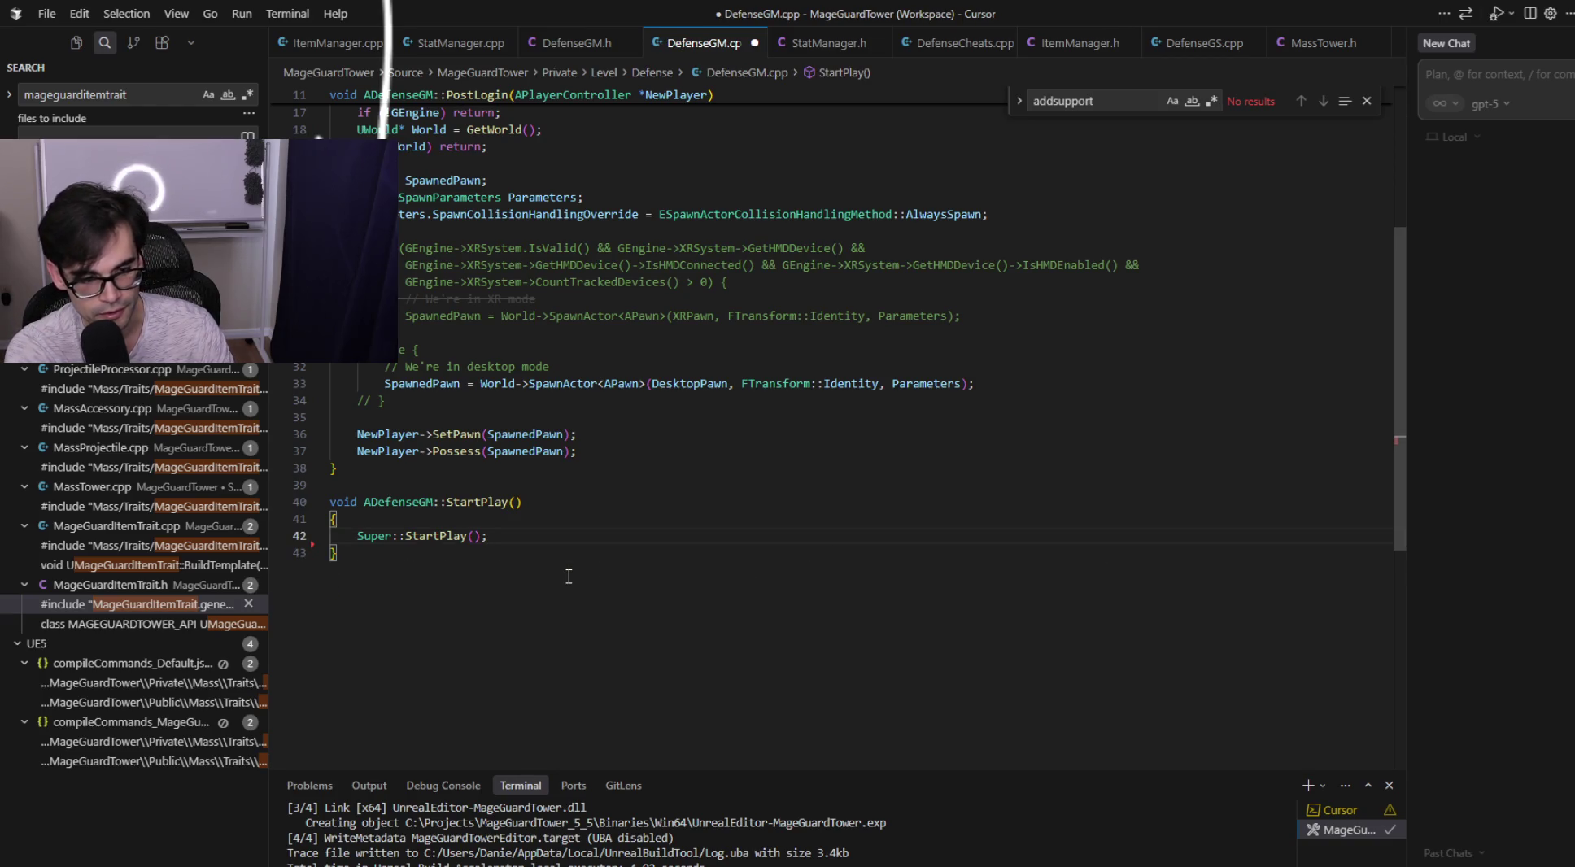
{"action": "key", "text": "ctrl+s"}
Select the commented-out XR spawn block in DefenseGM.cpp to review it.
{"action": "scroll", "coordinate": [569, 576], "scroll_direction": "up", "scroll_amount": 3}
{"action": "left_click_drag", "start_coordinate": [418, 528], "coordinate": [640, 427]}
{"action": "left_click", "coordinate": [858, 594]}
{"action": "scroll", "coordinate": [858, 593], "scroll_direction": "down", "scroll_amount": 2}
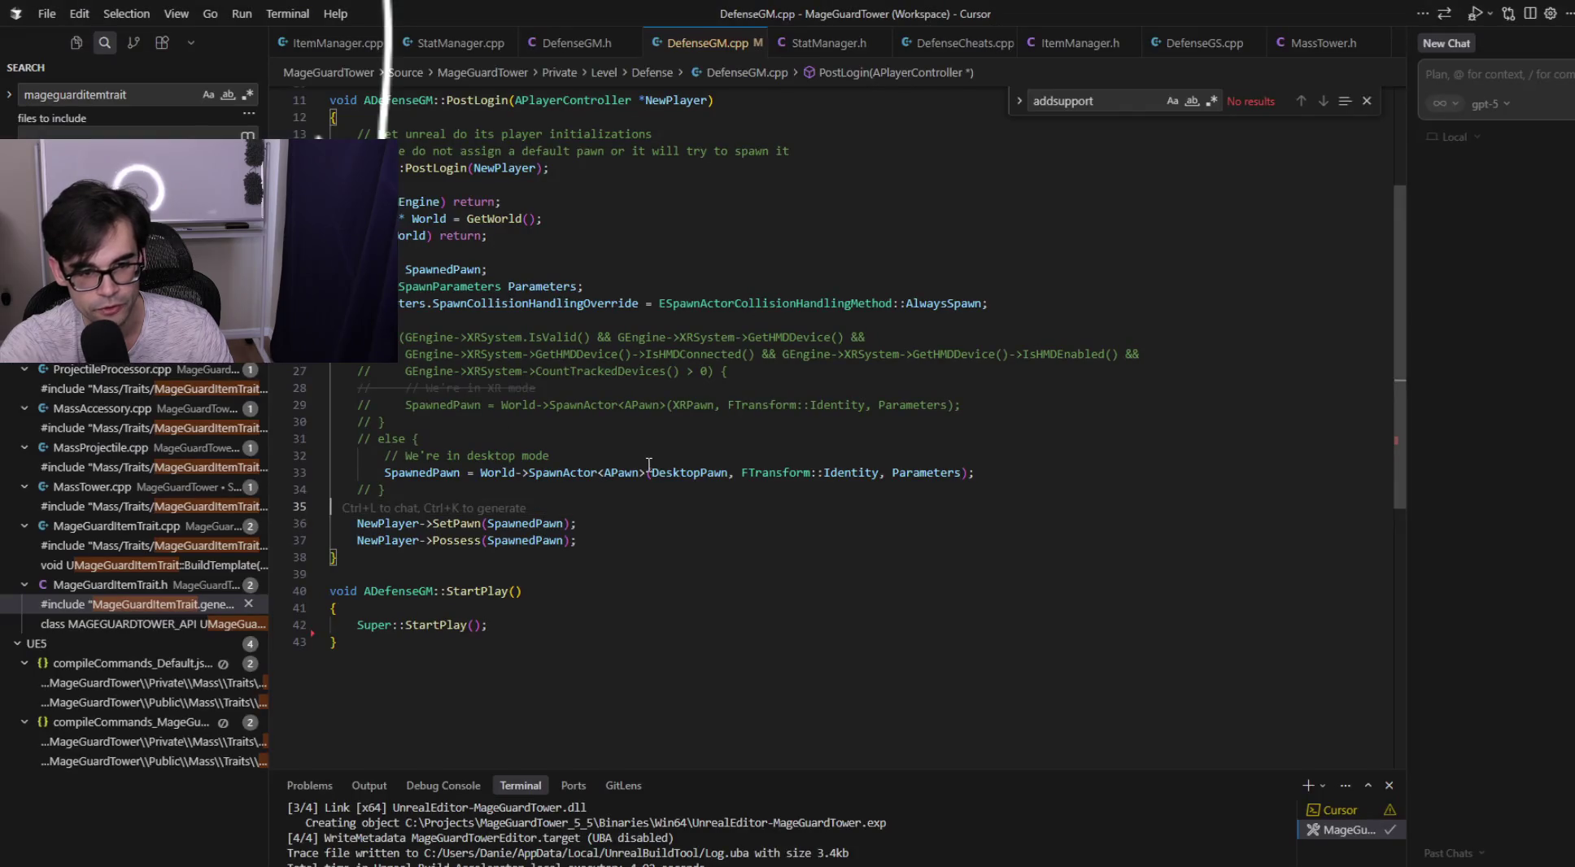
{"action": "left_click_drag", "start_coordinate": [650, 457], "coordinate": [691, 305]}
{"action": "left_click", "coordinate": [977, 440]}
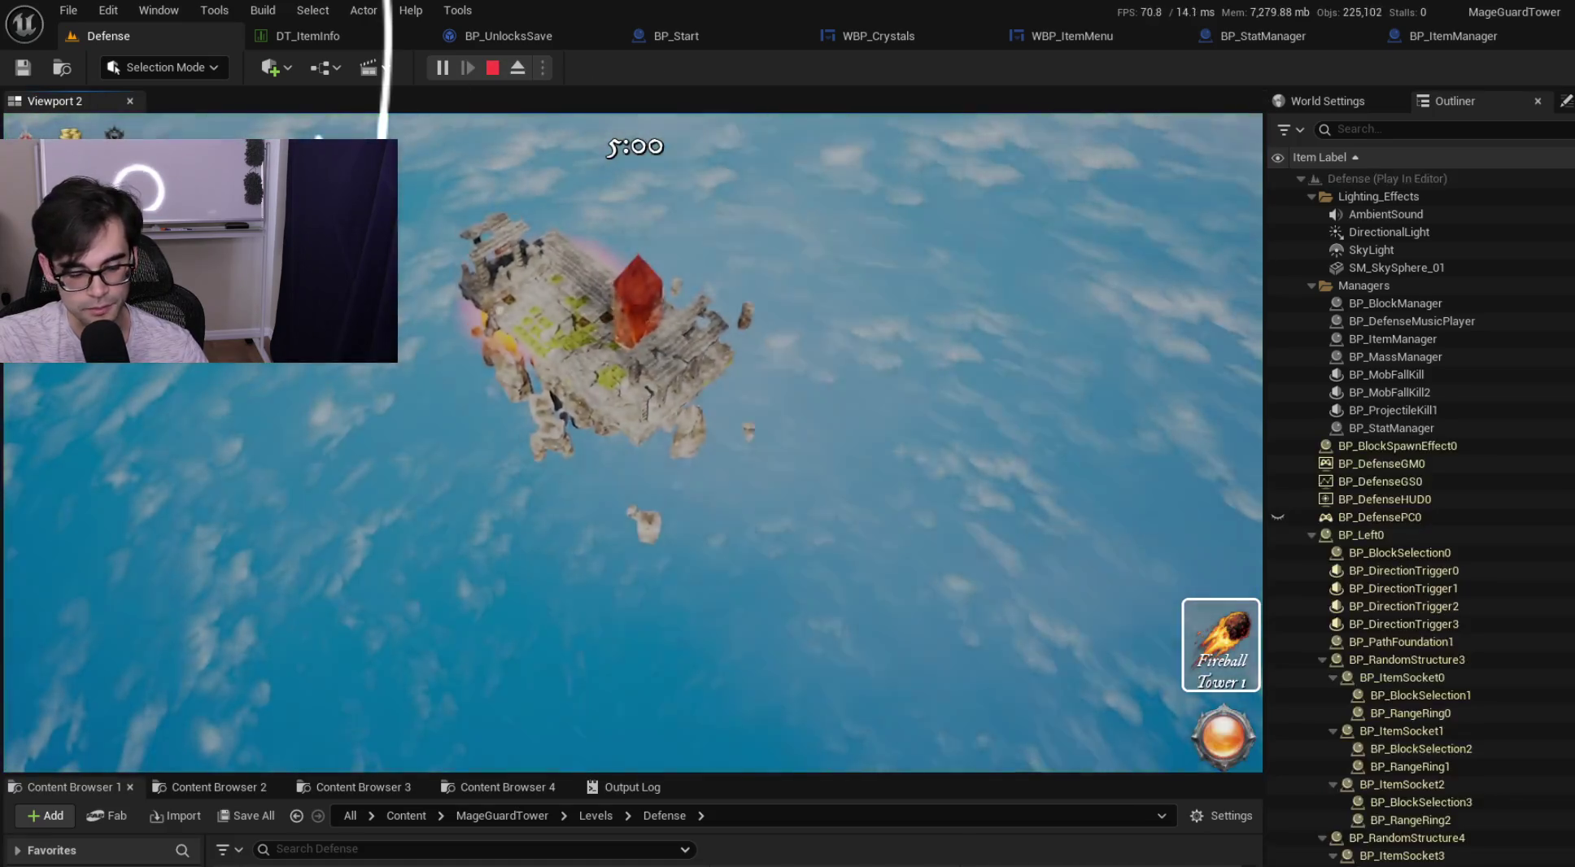
Pause the running Defense level and exit to the MageGuard Tower main menu.
{"action": "left_click", "coordinate": [1220, 736]}
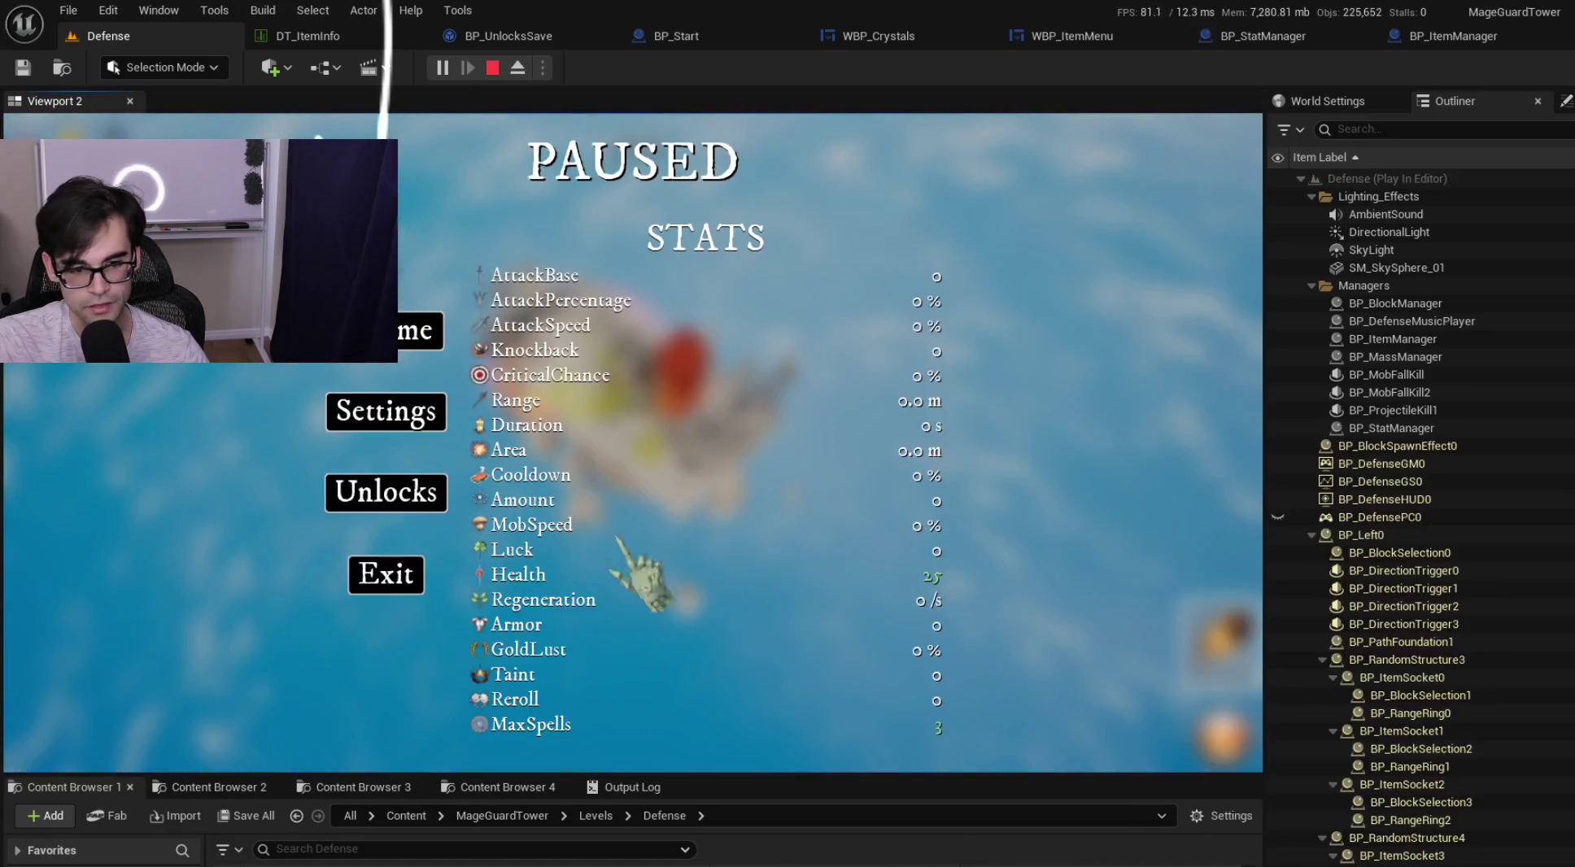
{"action": "left_click", "coordinate": [383, 581]}
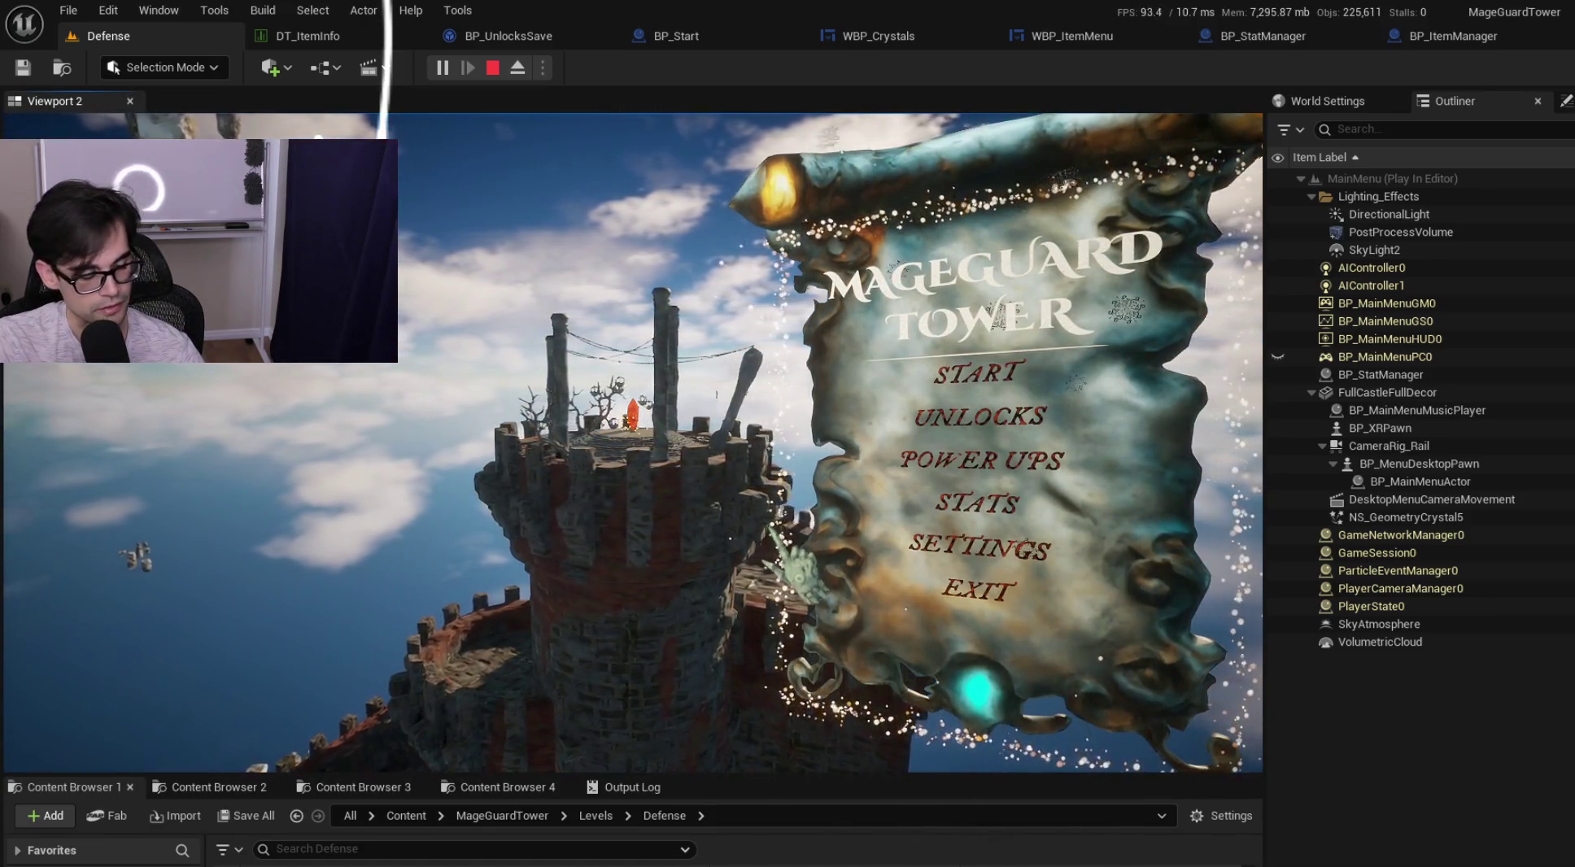
Stop the play session and open BP_StatManager's default values.
{"action": "key", "text": "Escape"}
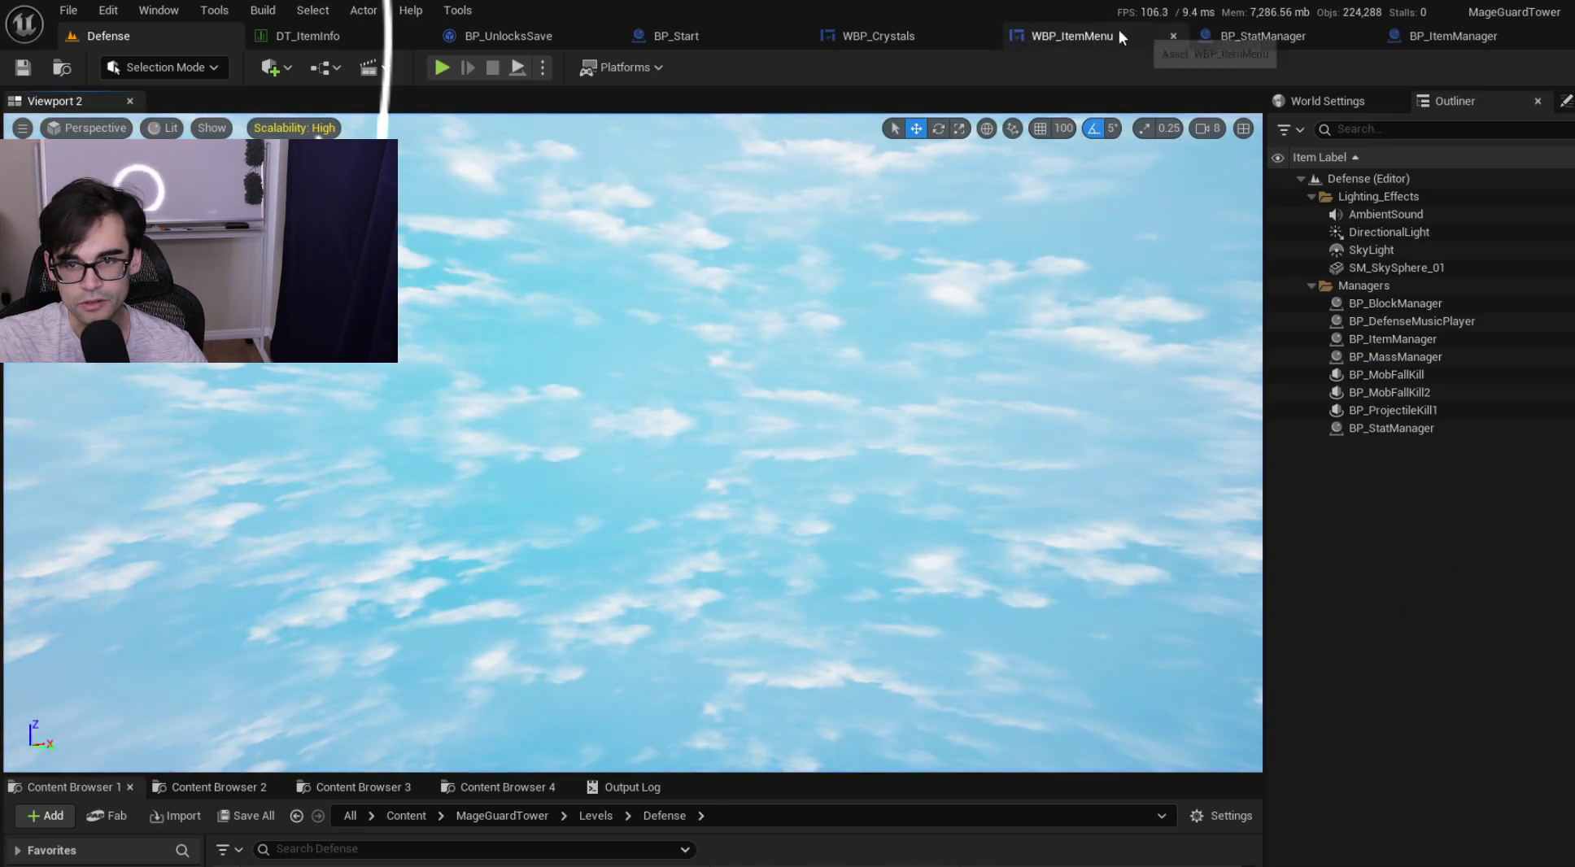
{"action": "left_click", "coordinate": [1123, 31]}
{"action": "left_click", "coordinate": [1266, 44]}
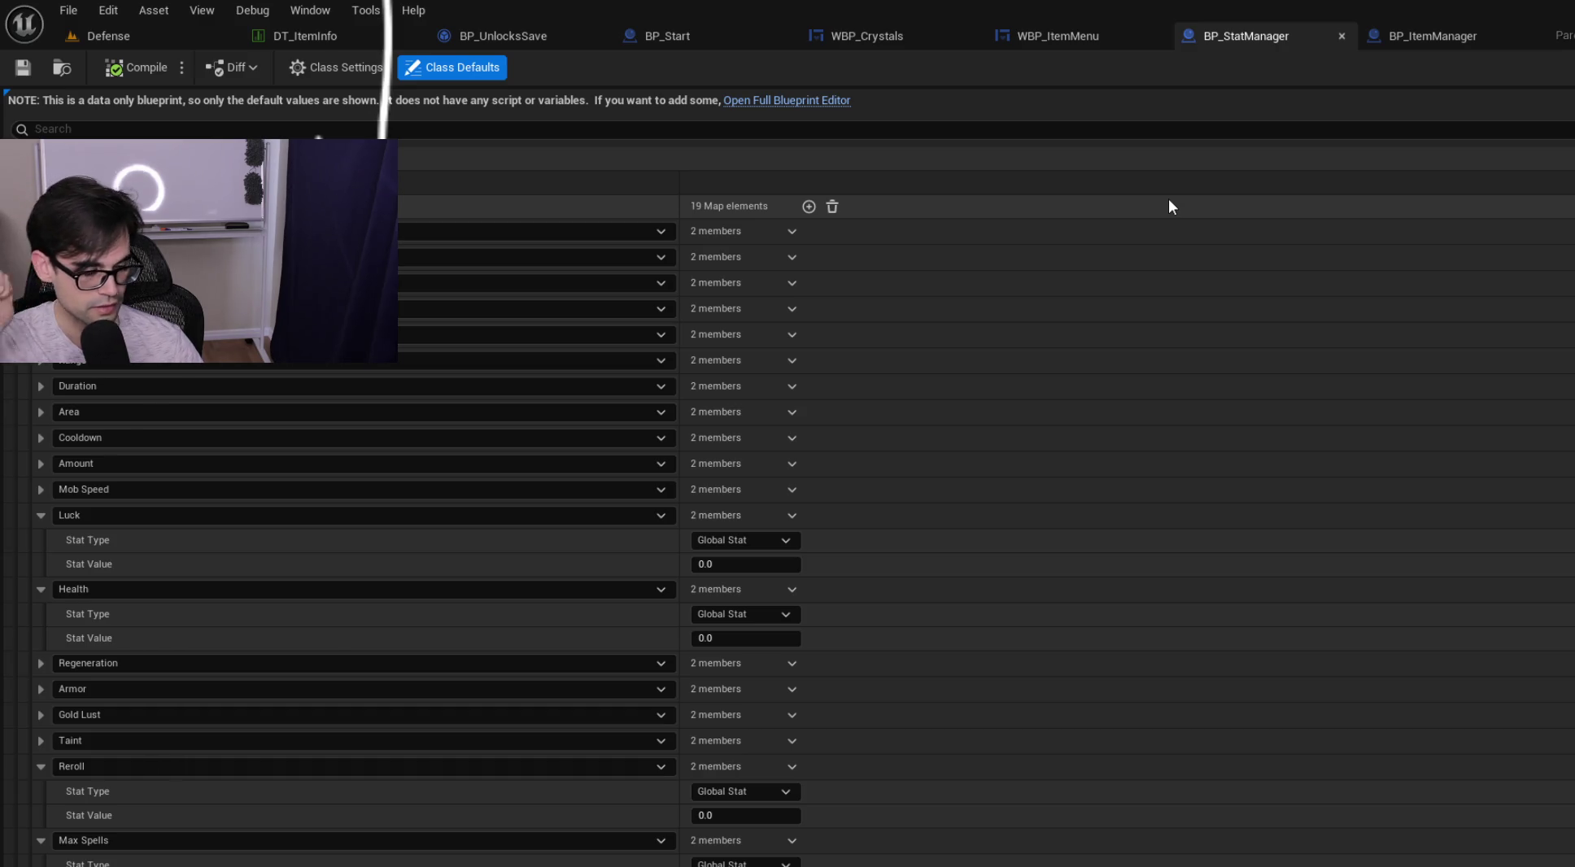
Collapse the Luck, Health, Reroll and Max Spells stat entries, then view WBP_ItemMenu.
{"action": "left_click", "coordinate": [40, 516]}
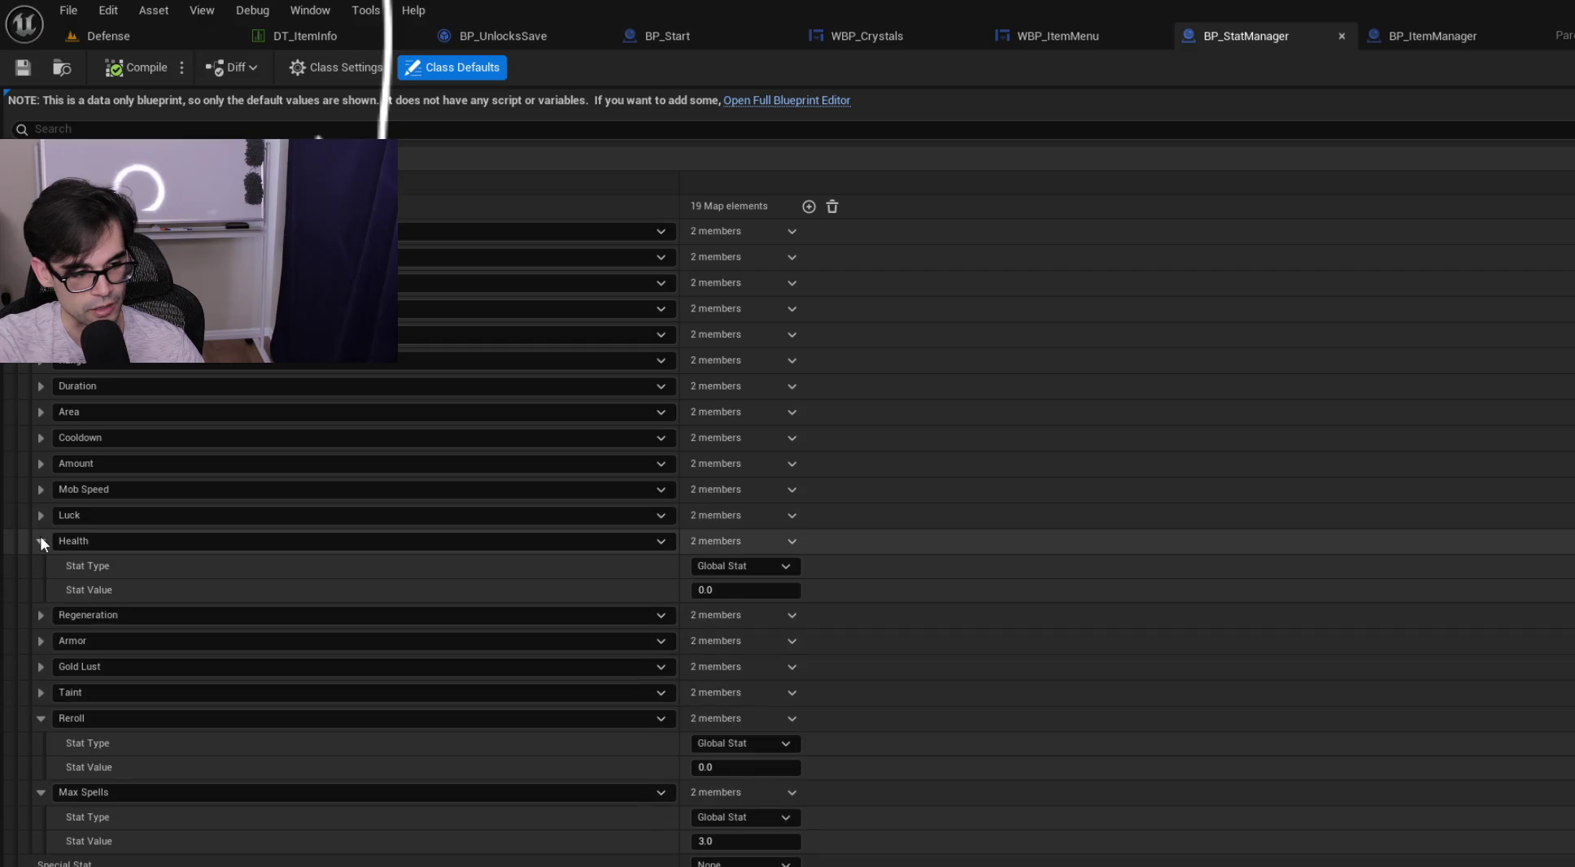
{"action": "left_click", "coordinate": [39, 541]}
{"action": "left_click", "coordinate": [40, 670]}
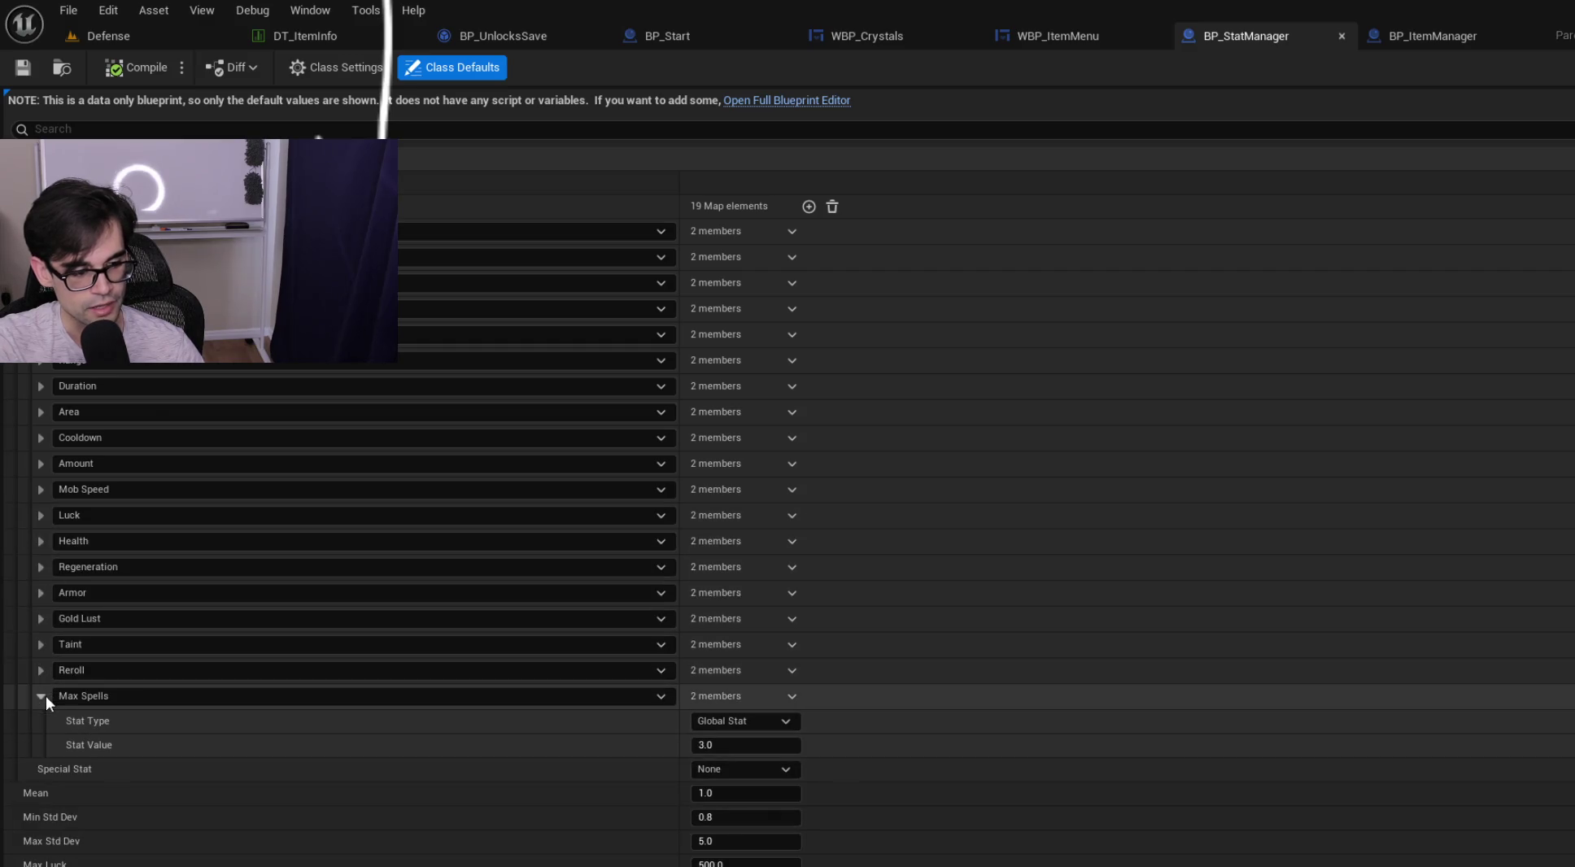
{"action": "left_click", "coordinate": [42, 697]}
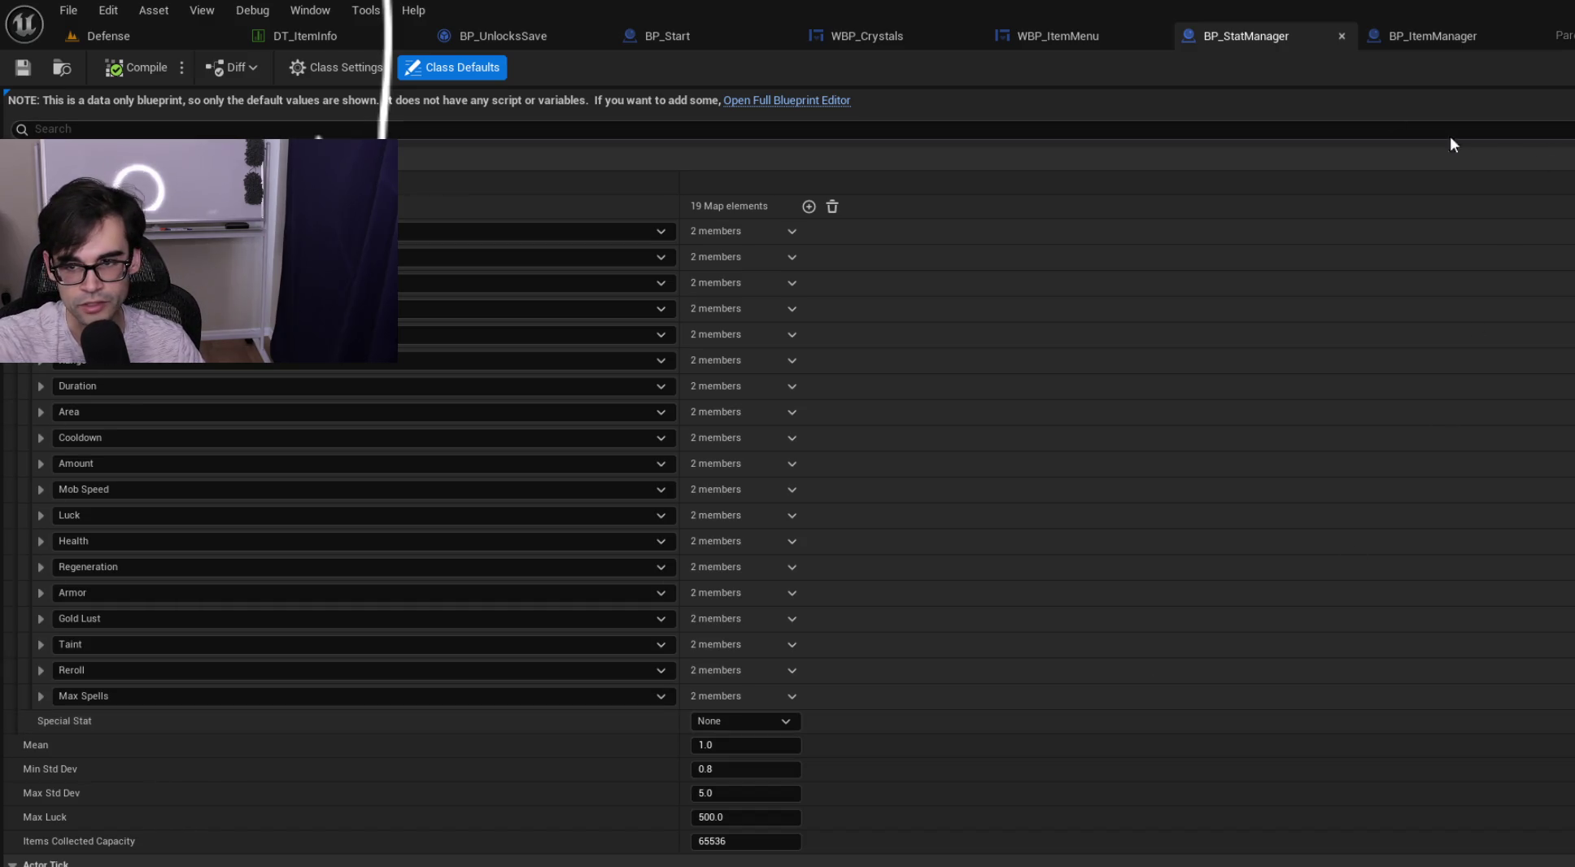
{"action": "left_click", "coordinate": [1095, 32]}
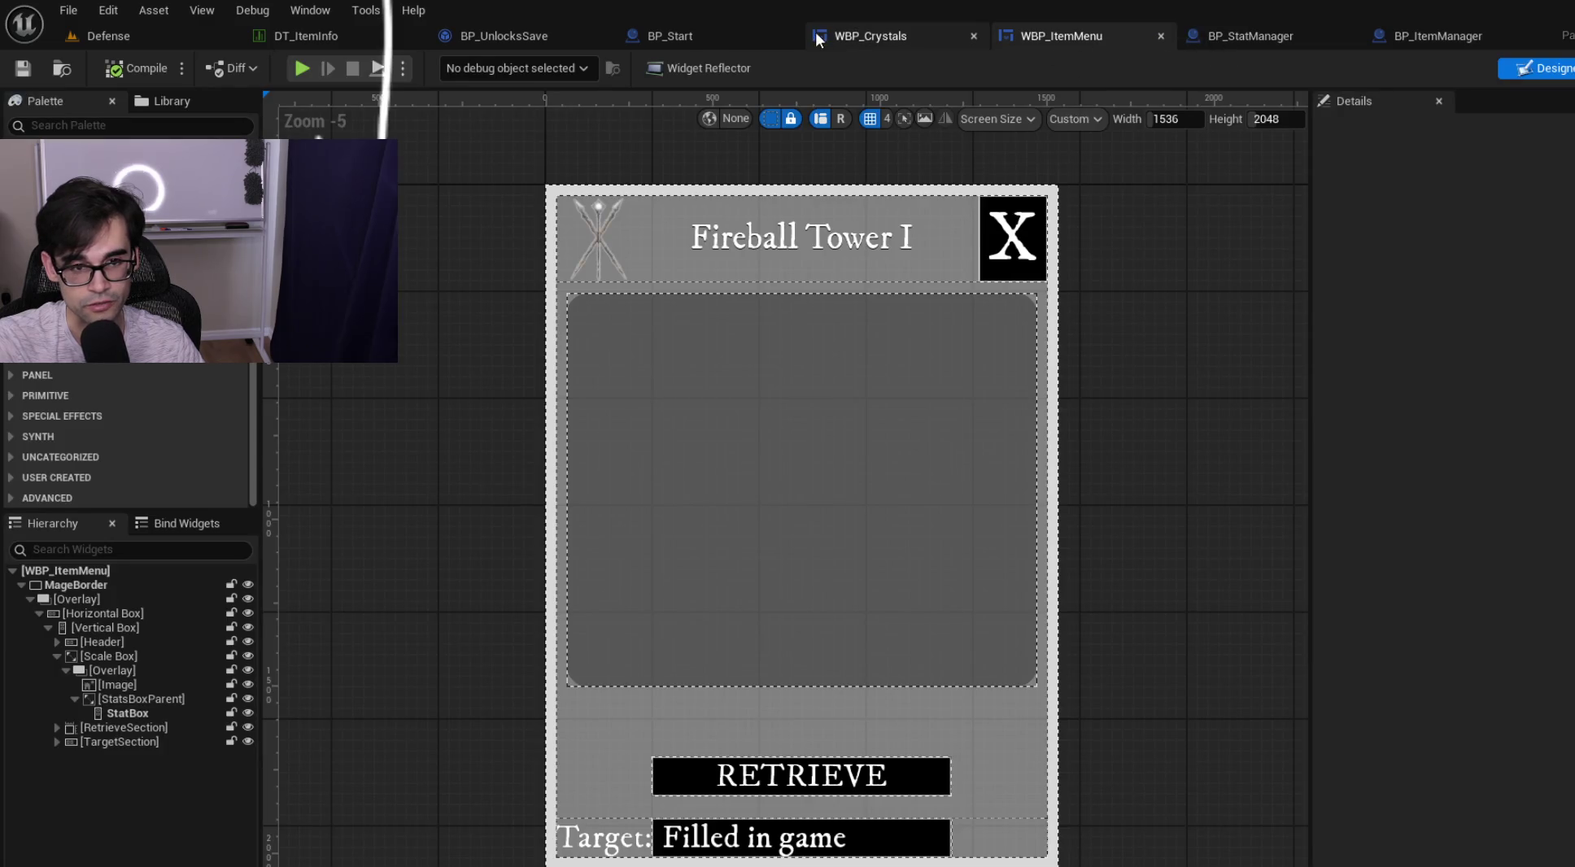
Review WBP_Crystals, return to the Defense level, and browse UI/MainMenu/StartTransition.
{"action": "left_click", "coordinate": [885, 31]}
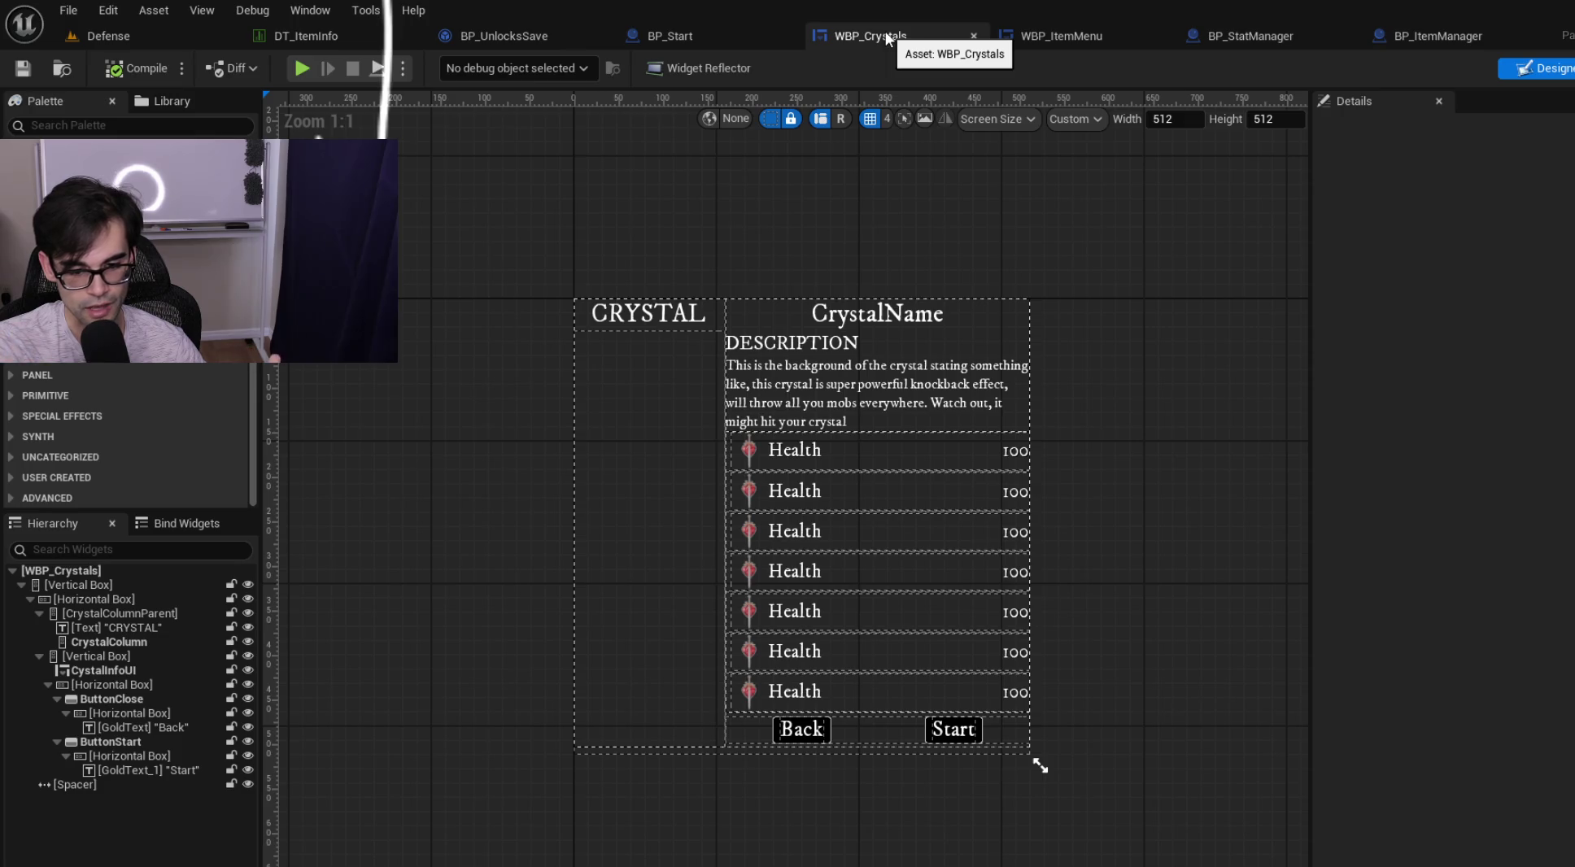
{"action": "left_click", "coordinate": [140, 37]}
{"action": "left_click", "coordinate": [353, 786]}
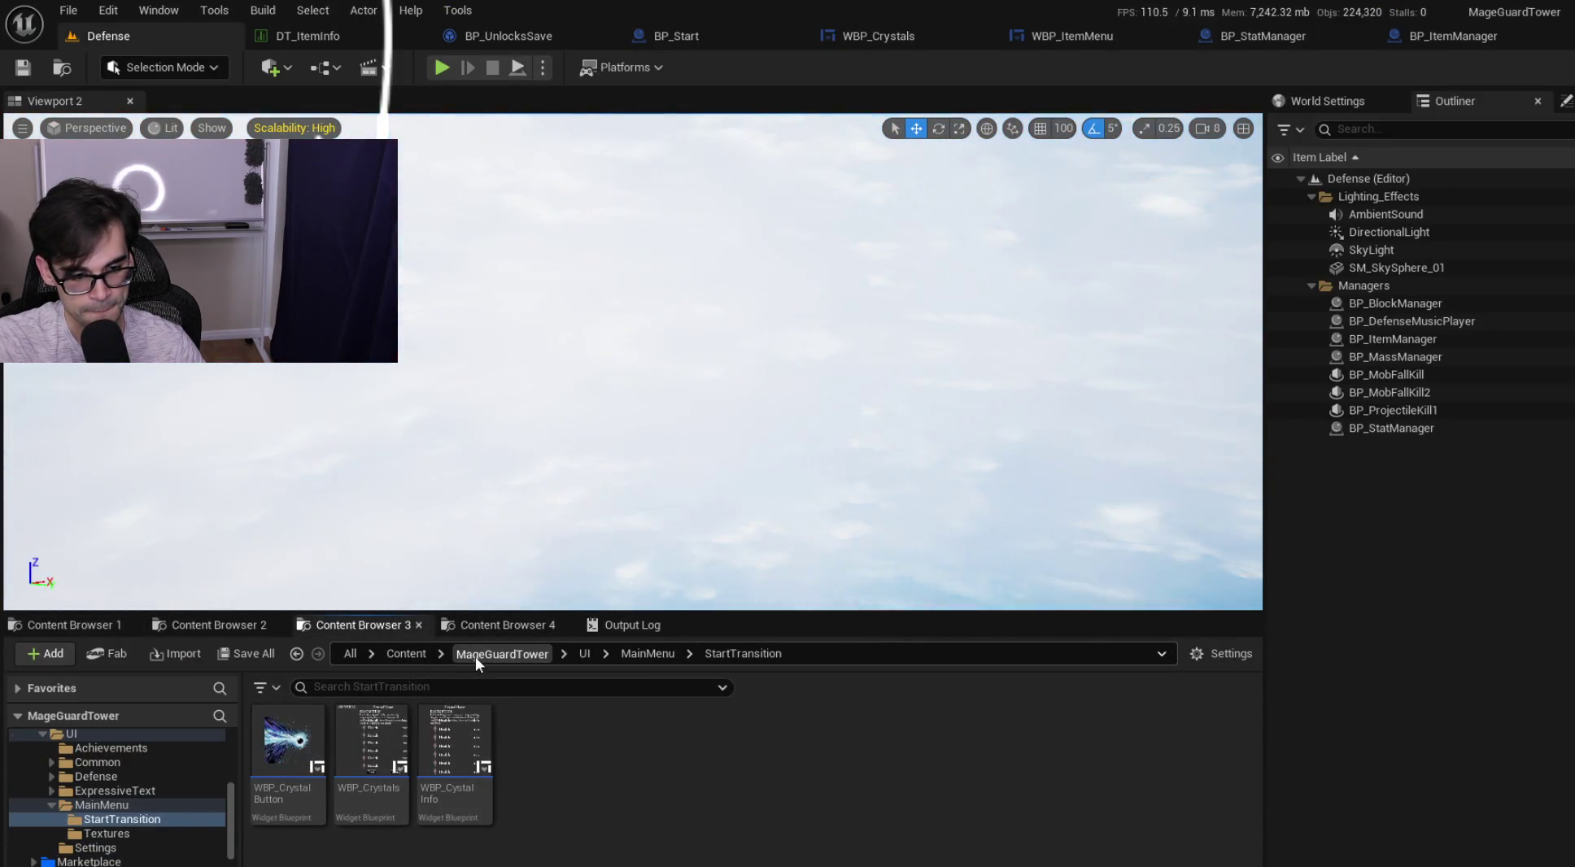
Browse MageGuardTower > Art > 3DModels > Hands > EntHand and open SK_EntLeft.
{"action": "left_click", "coordinate": [477, 655]}
{"action": "double_click", "coordinate": [314, 765]}
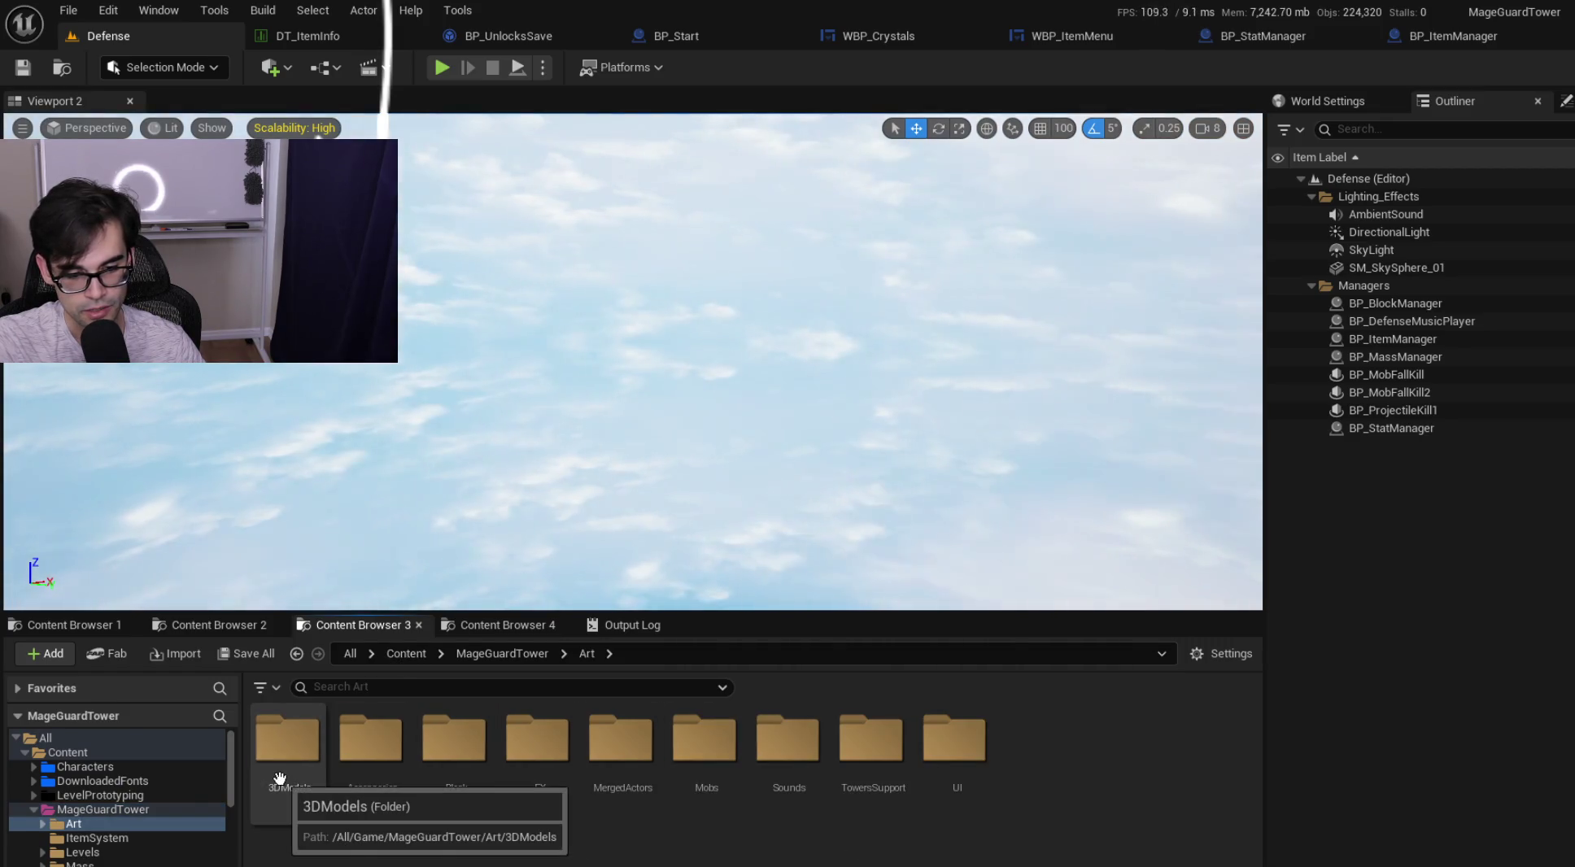
{"action": "double_click", "coordinate": [285, 773]}
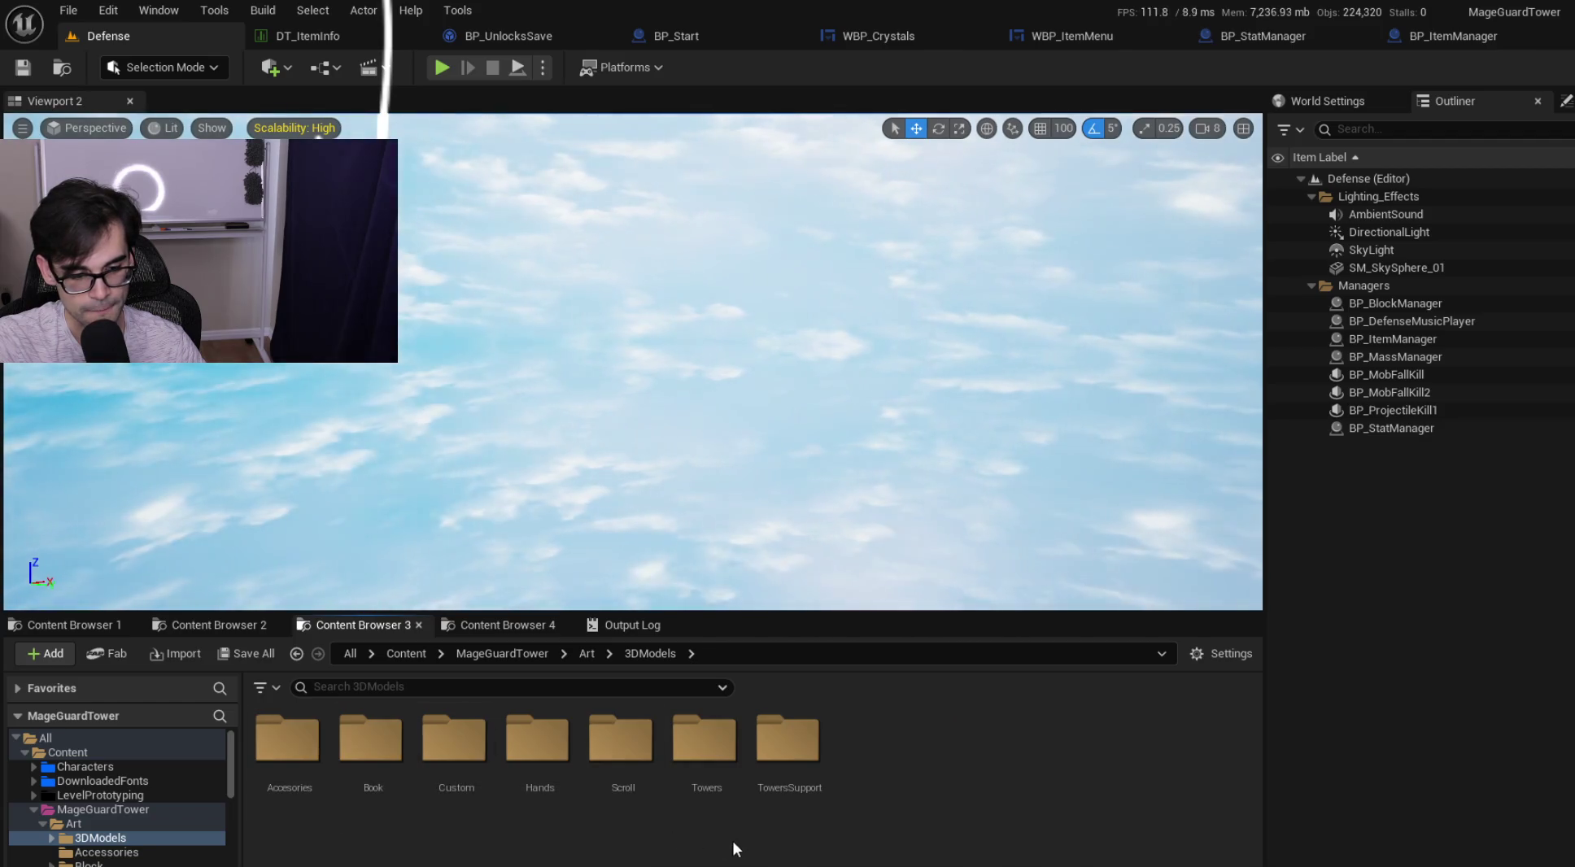
{"action": "double_click", "coordinate": [537, 748]}
{"action": "double_click", "coordinate": [370, 741]}
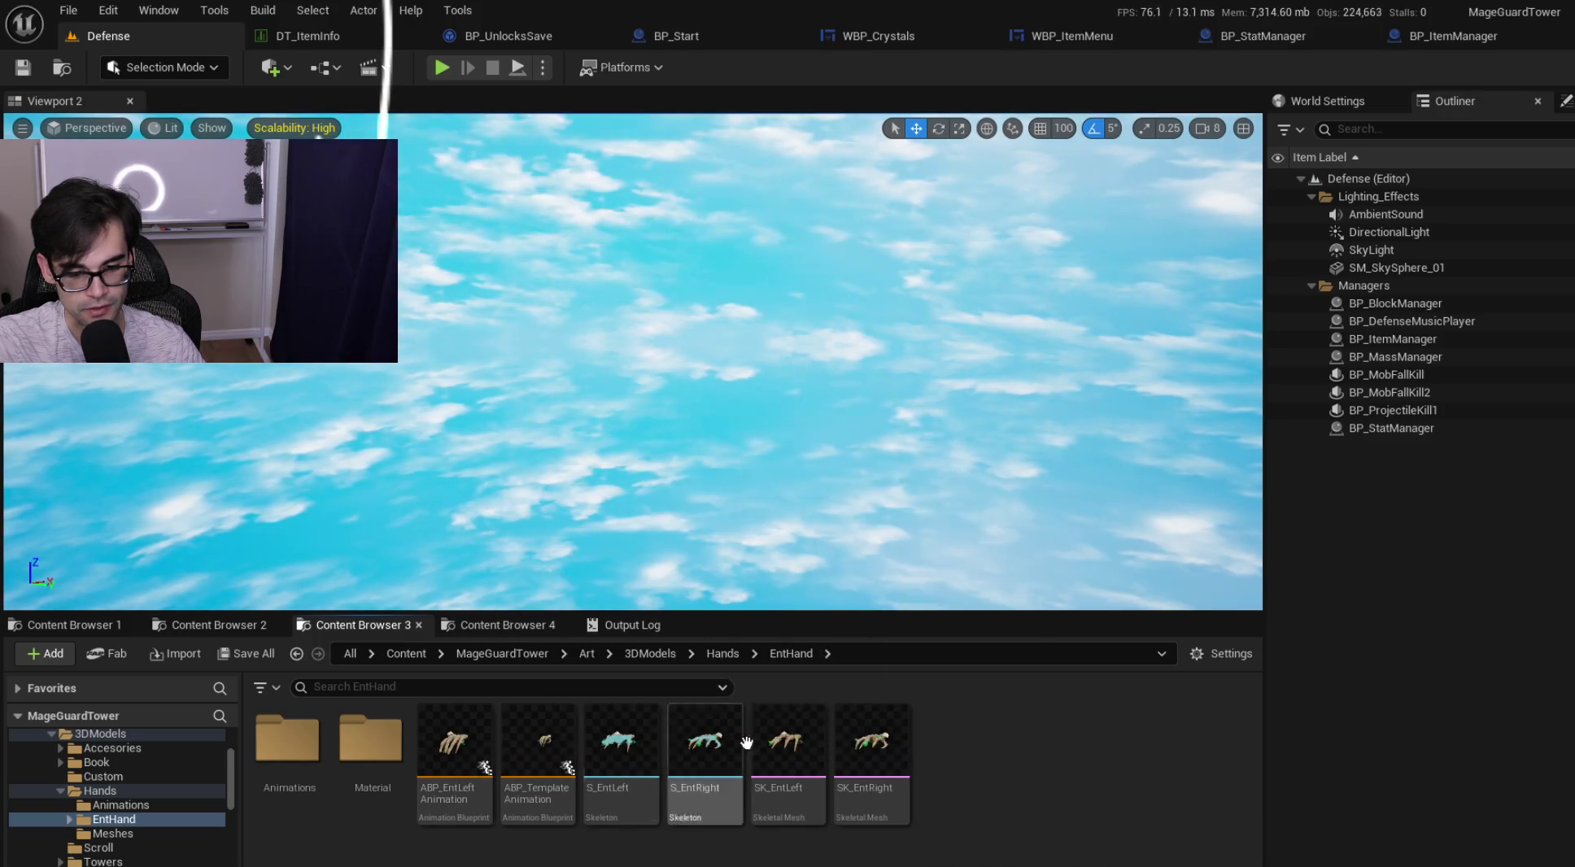
{"action": "double_click", "coordinate": [813, 749]}
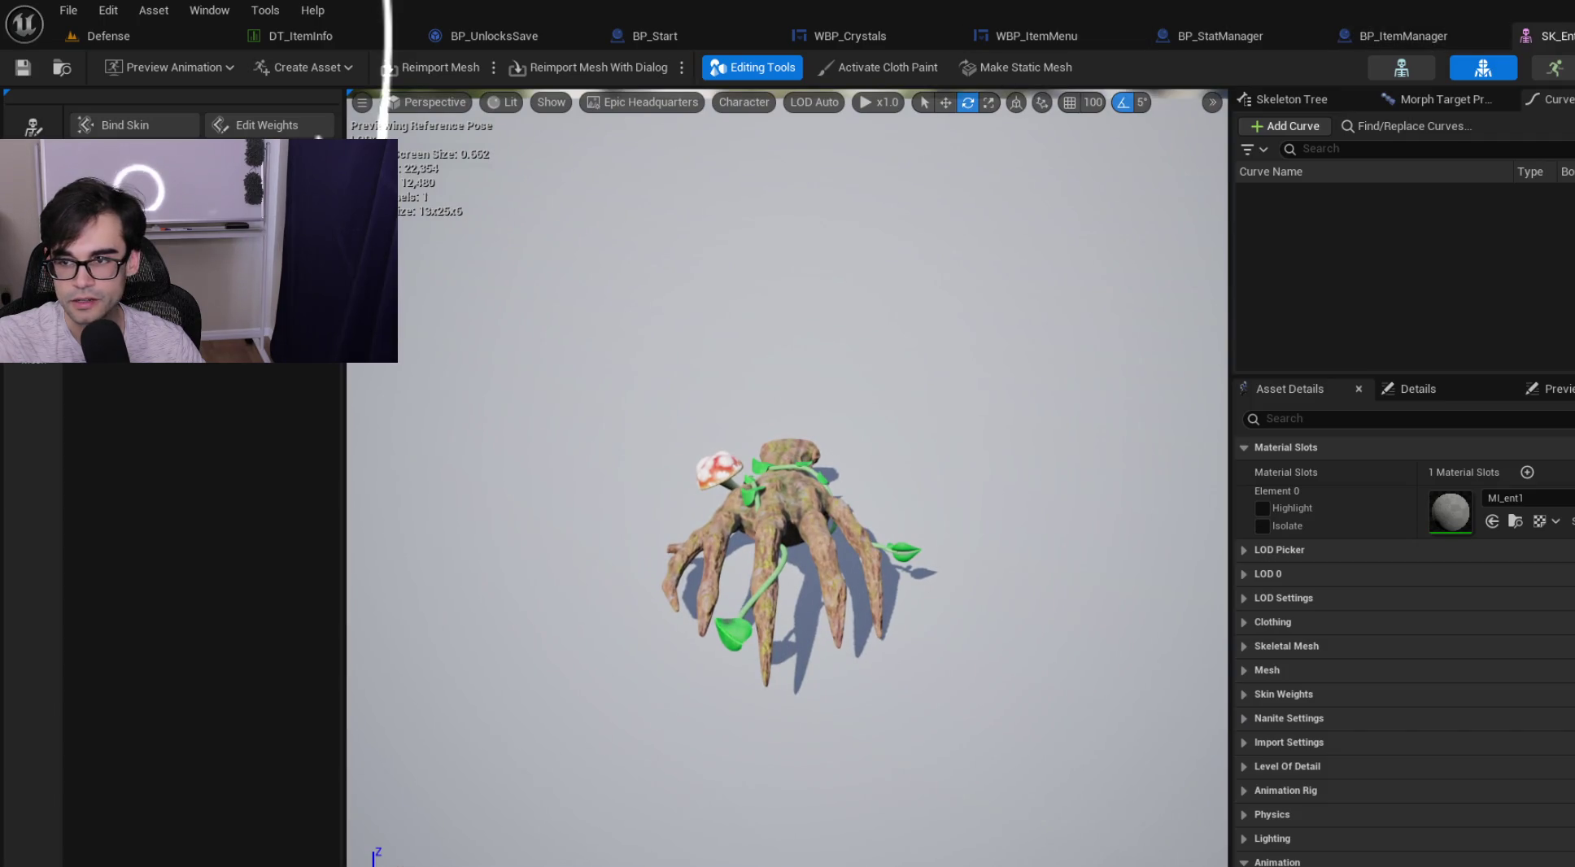
Switch the SK_EntLeft editor to Skeleton mode to list the S_EntLeft bones.
{"action": "left_click", "coordinate": [1410, 70]}
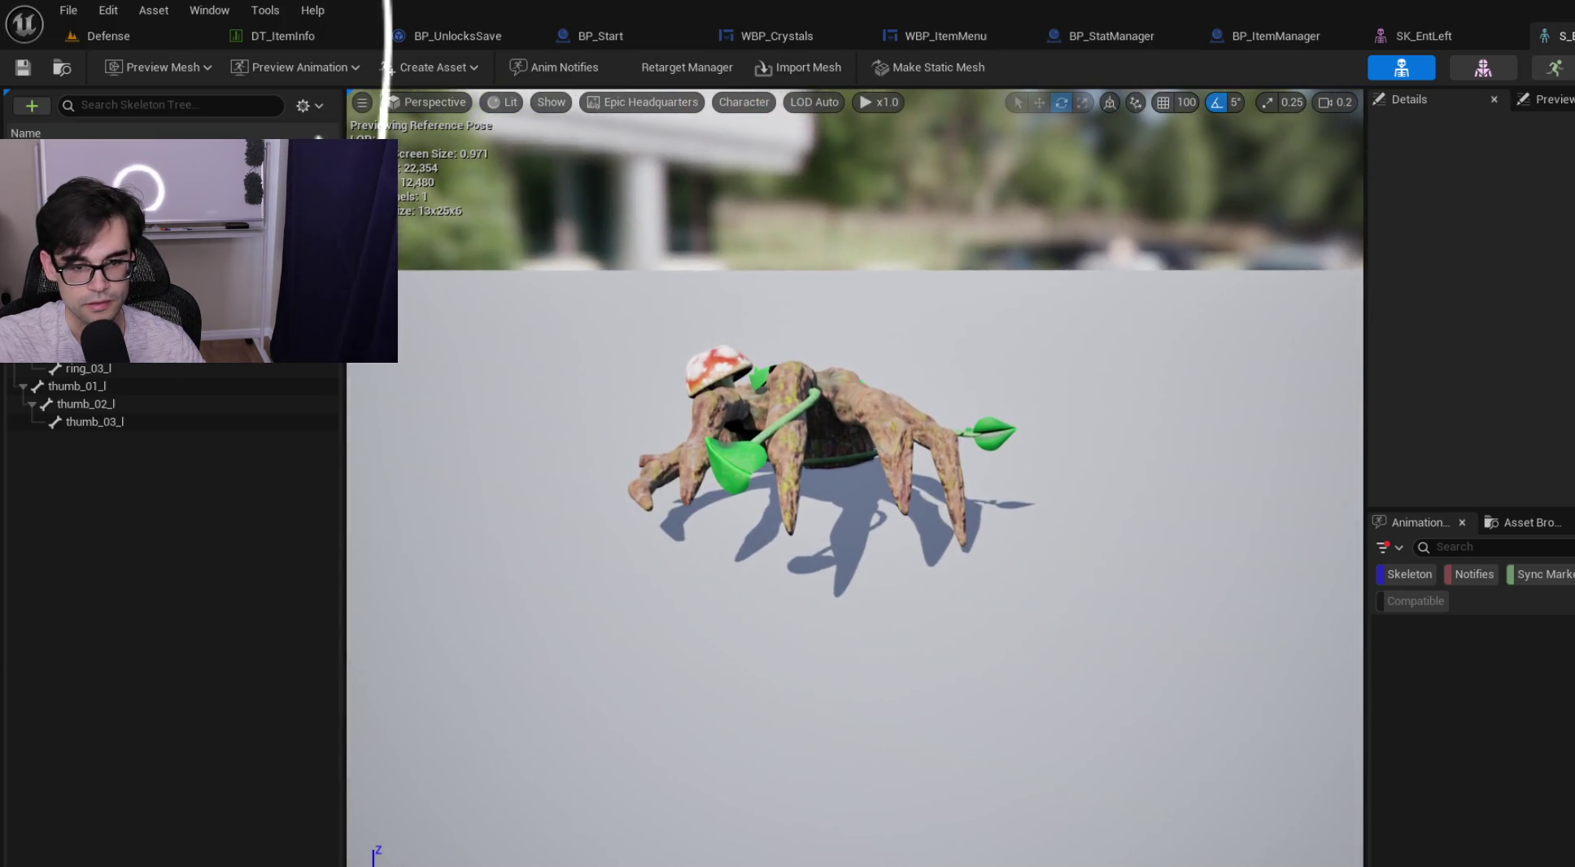
Preview A_EntGrasp_Left in Animation mode, trying the Grey Wireframe scene before settling on Profile_0.
{"action": "left_click", "coordinate": [1554, 67]}
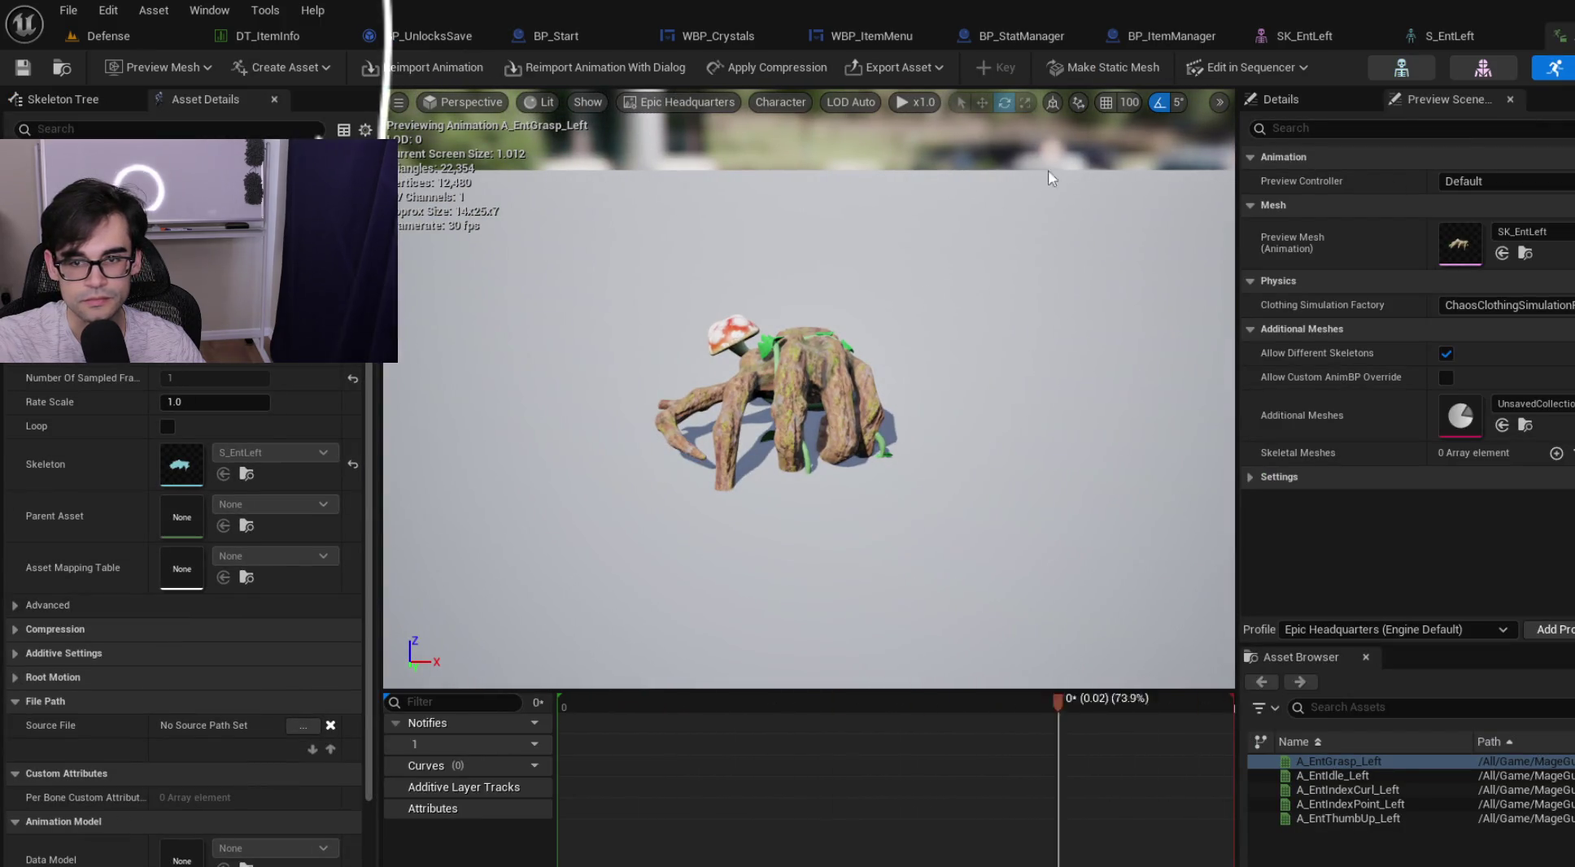
{"action": "left_click", "coordinate": [679, 101]}
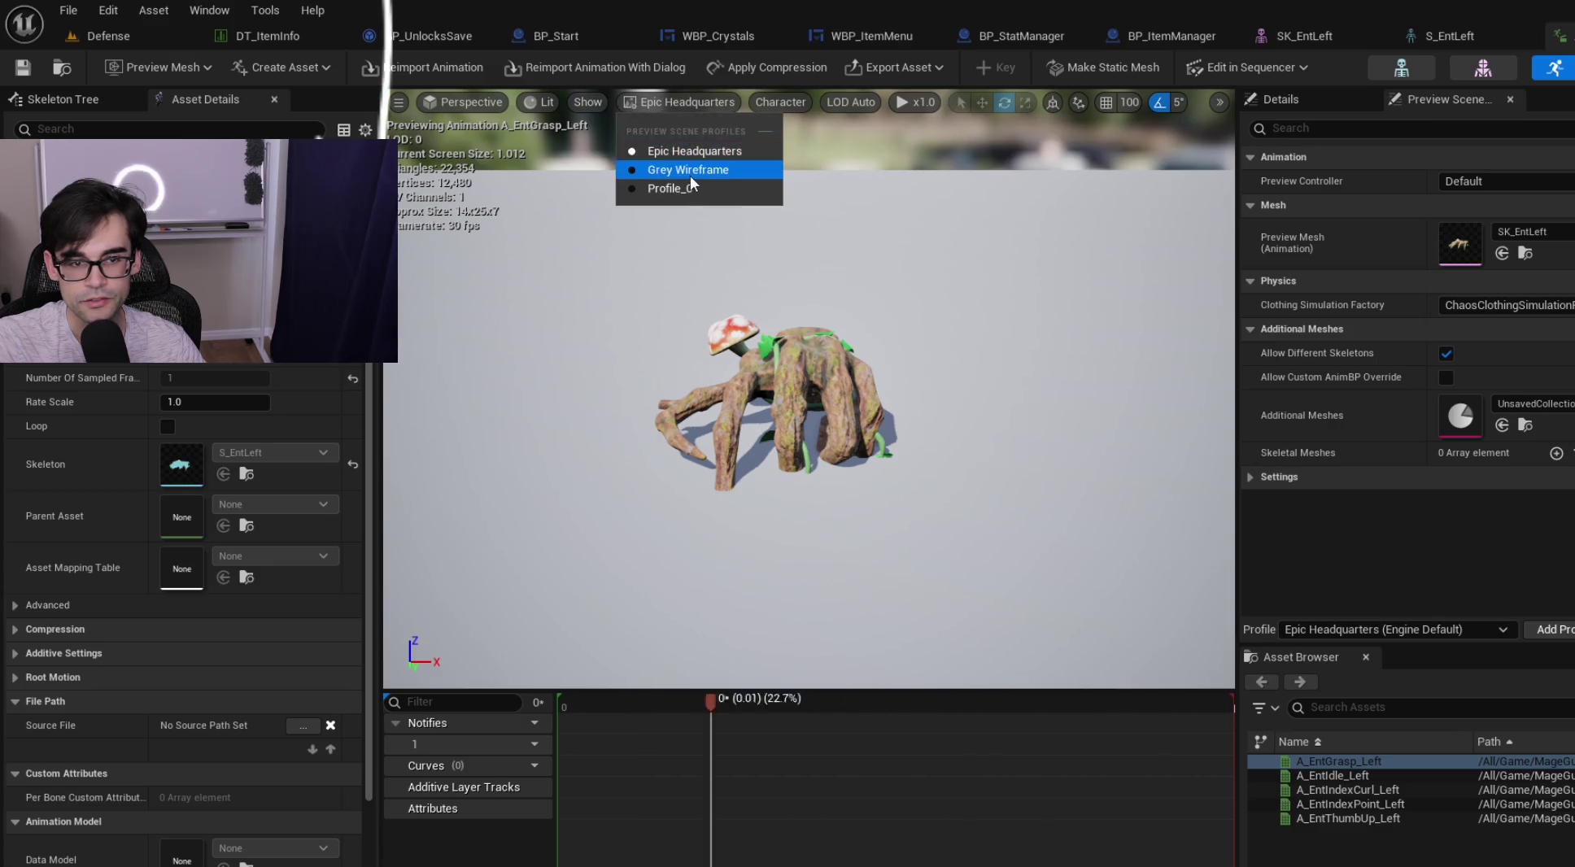
{"action": "left_click", "coordinate": [691, 172]}
{"action": "left_click", "coordinate": [698, 101]}
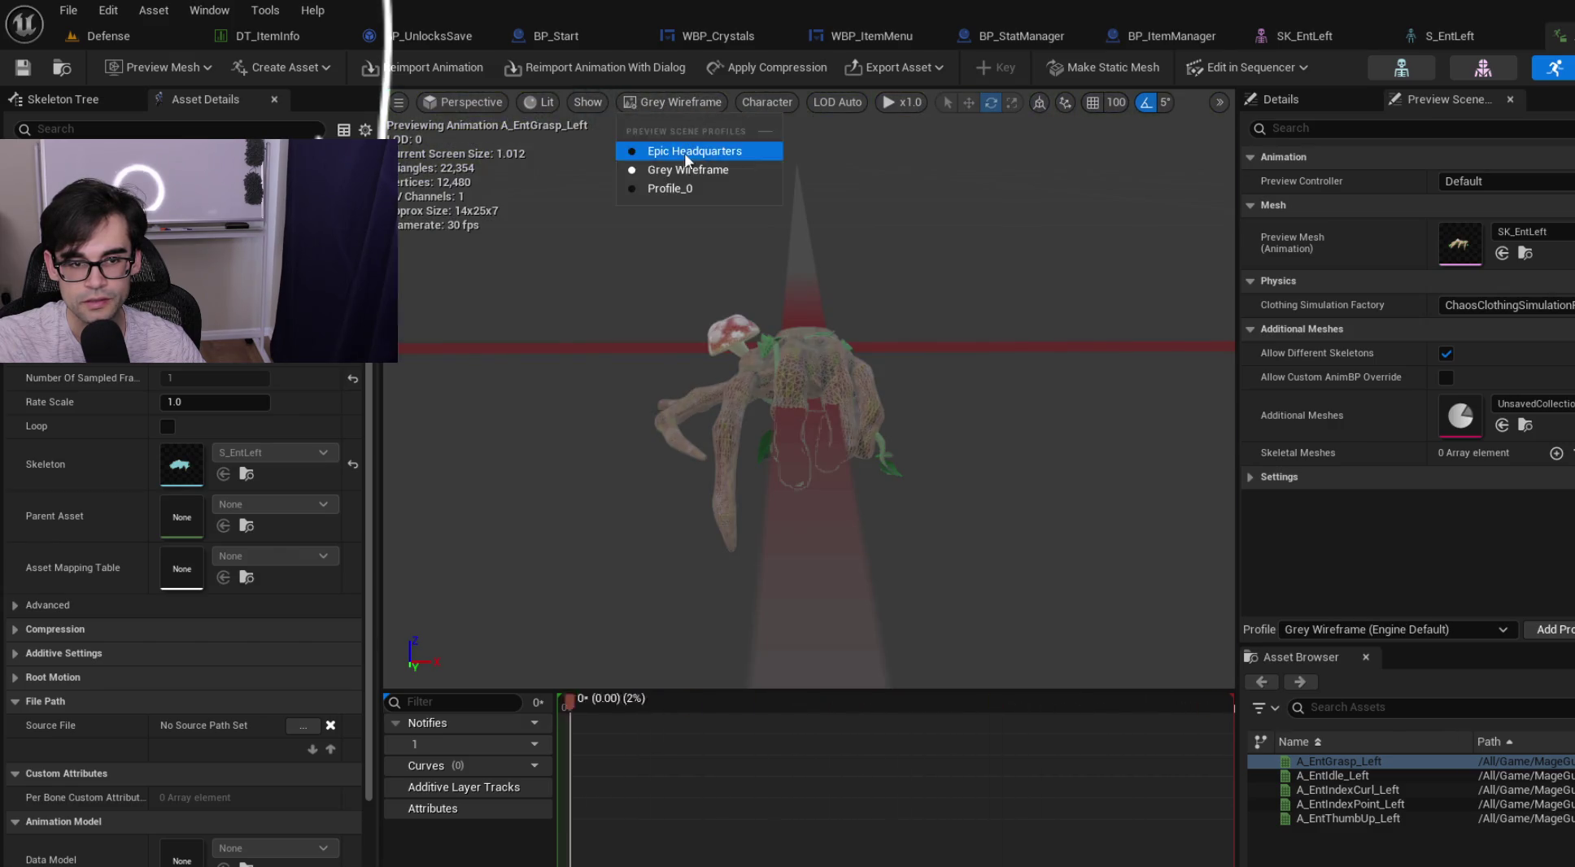
{"action": "left_click", "coordinate": [684, 191]}
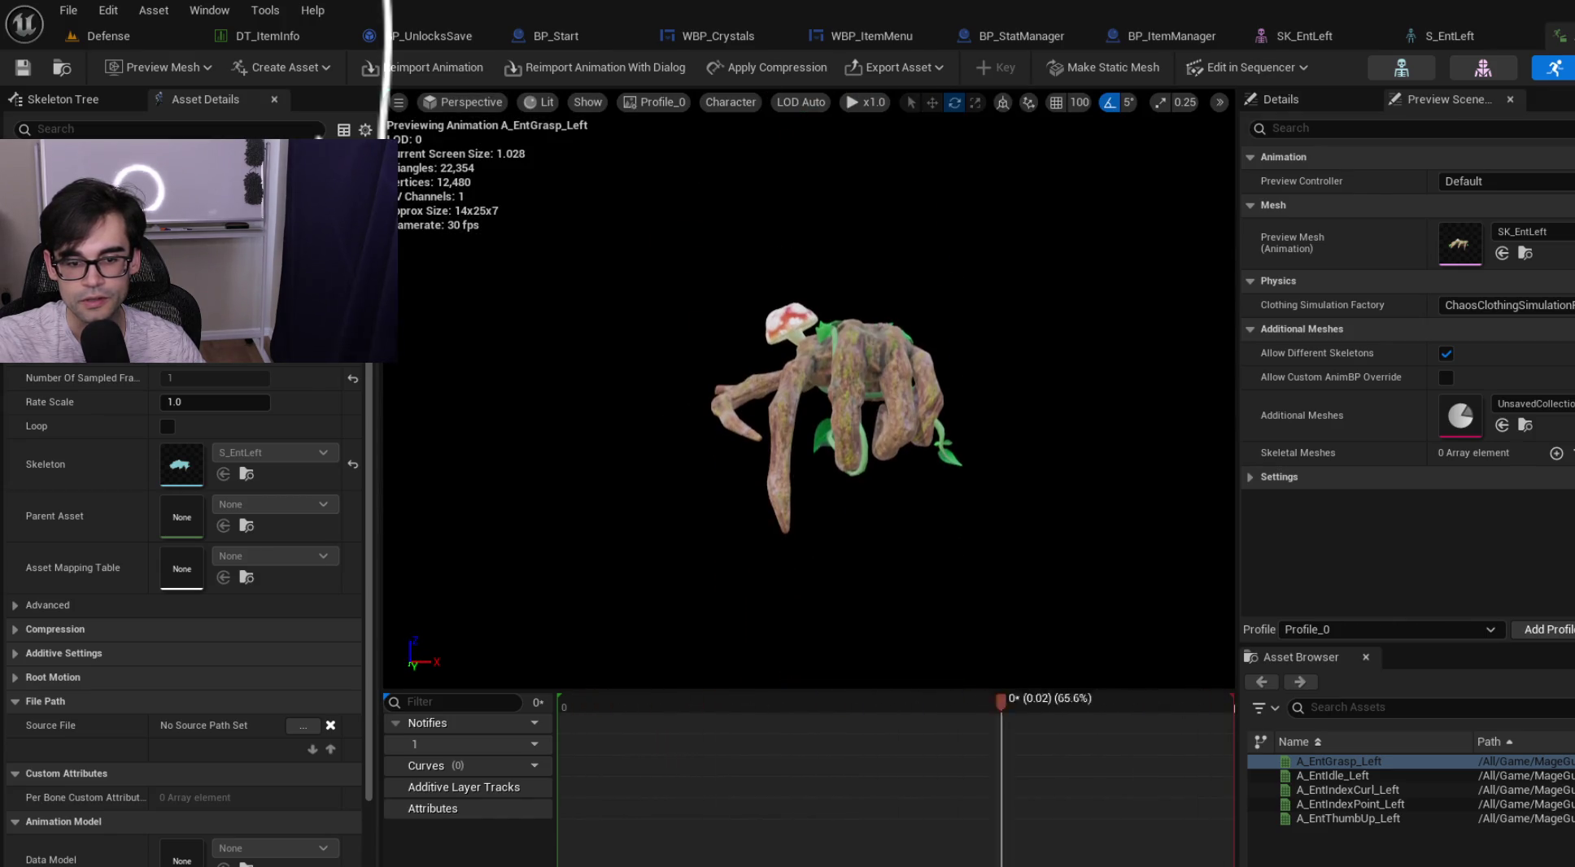
Preview the Idle, IndexCurl, IndexPoint, ThumbUp and Grasp left-hand animations, then re-centre the hand.
{"action": "left_click", "coordinate": [1343, 776]}
{"action": "left_click", "coordinate": [1383, 790]}
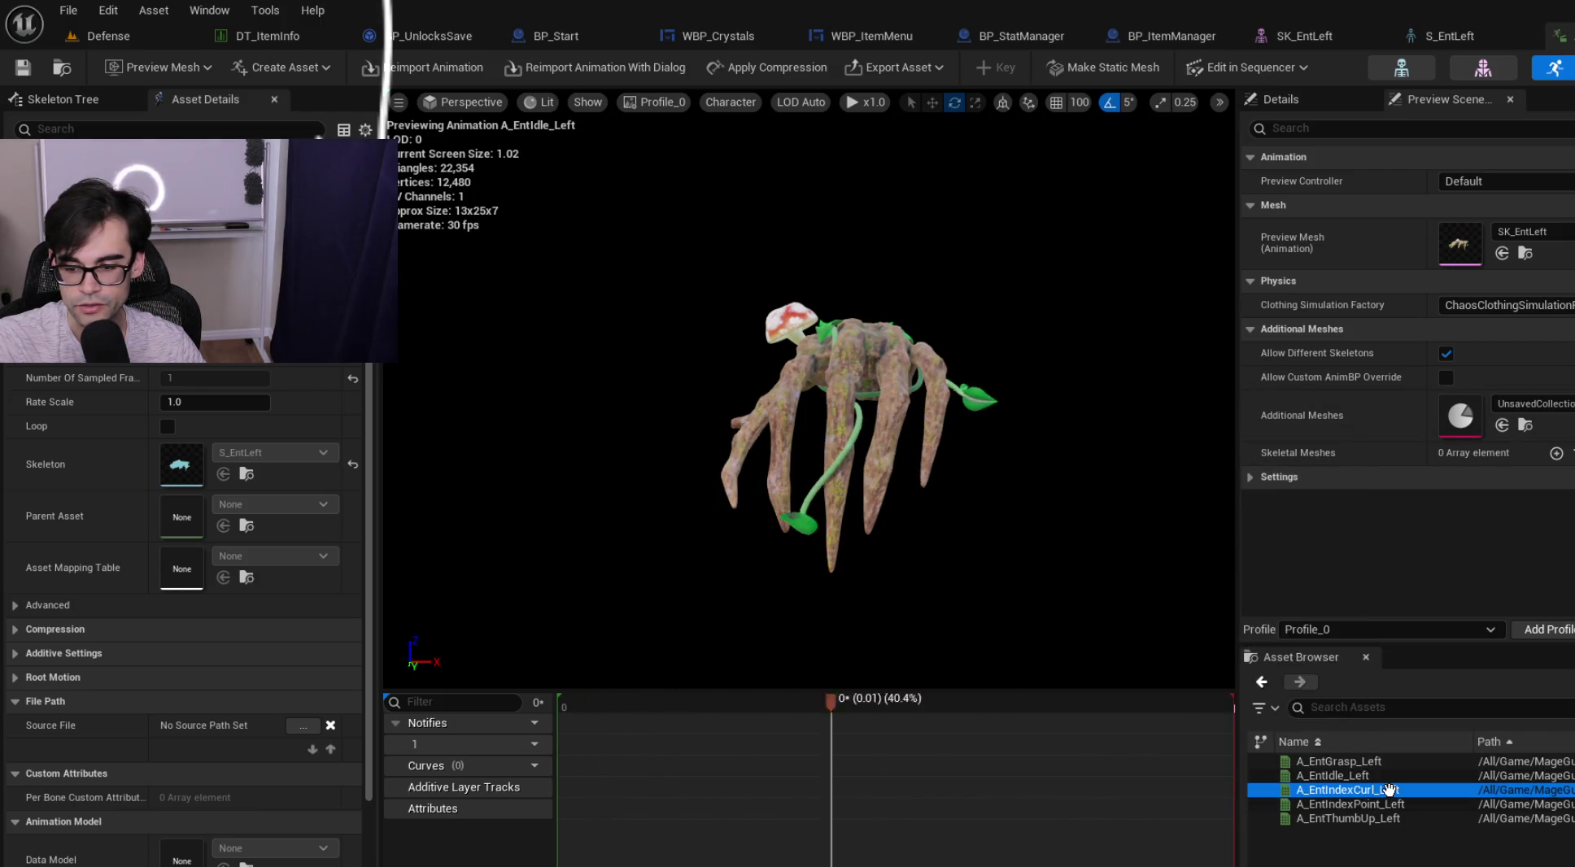
{"action": "left_click", "coordinate": [1400, 804]}
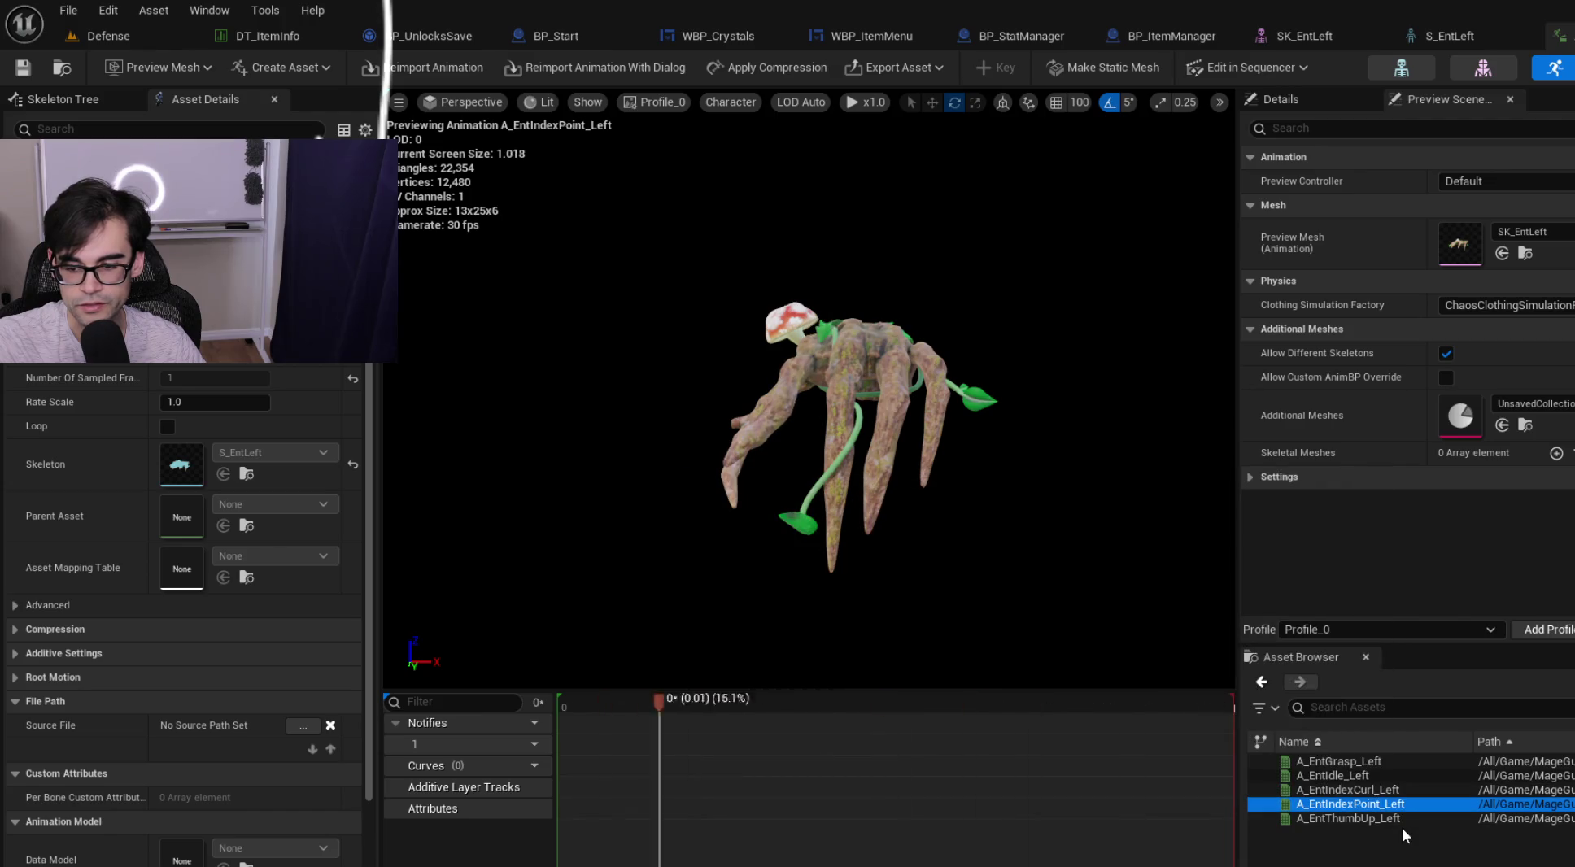
{"action": "left_click", "coordinate": [1401, 818]}
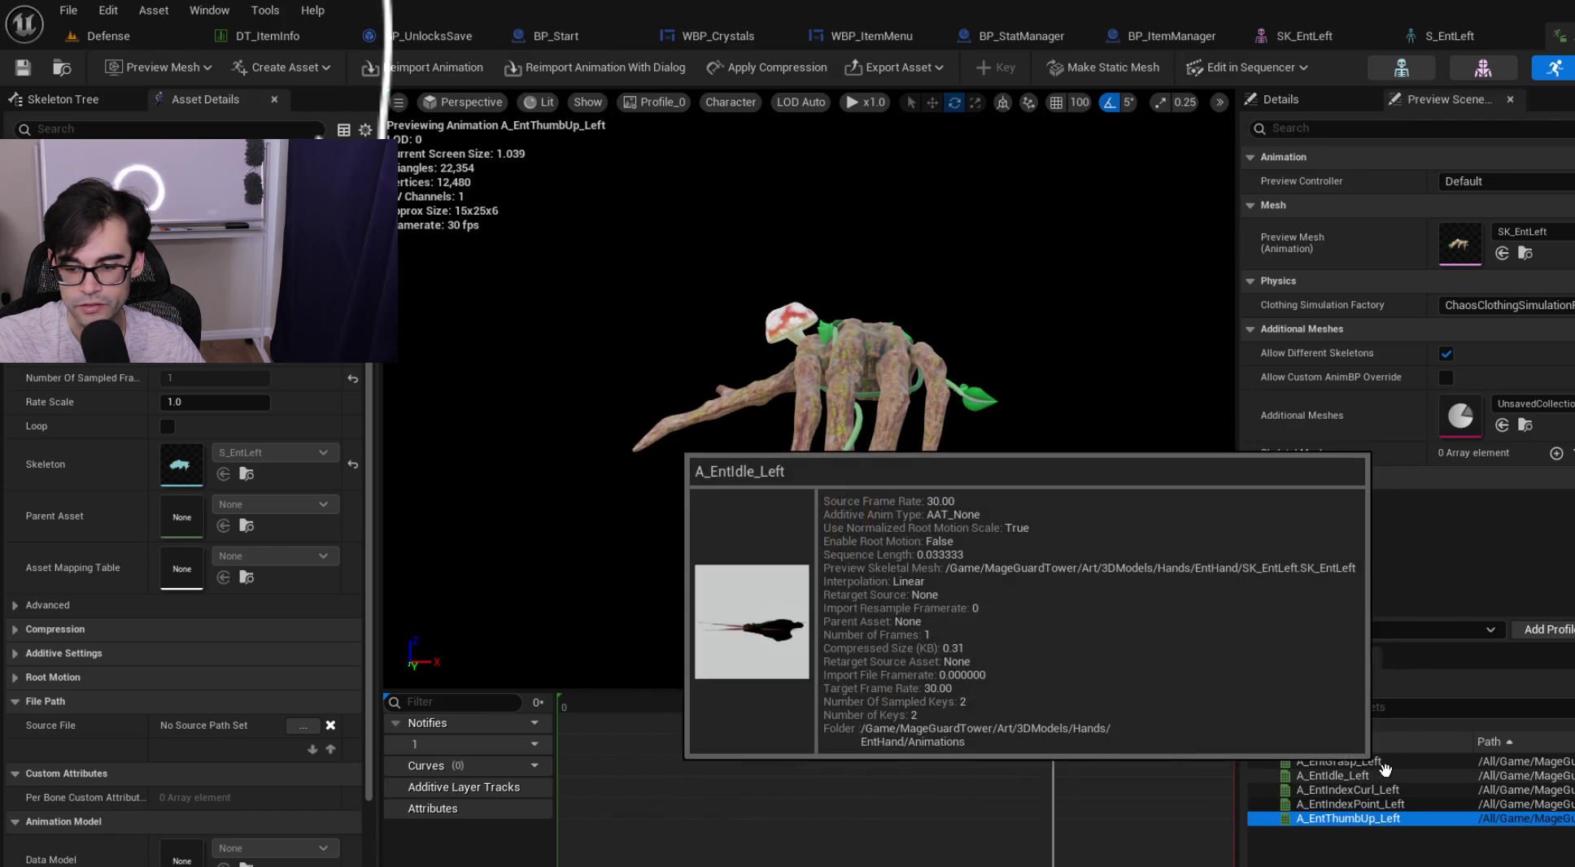
{"action": "left_click", "coordinate": [1379, 763]}
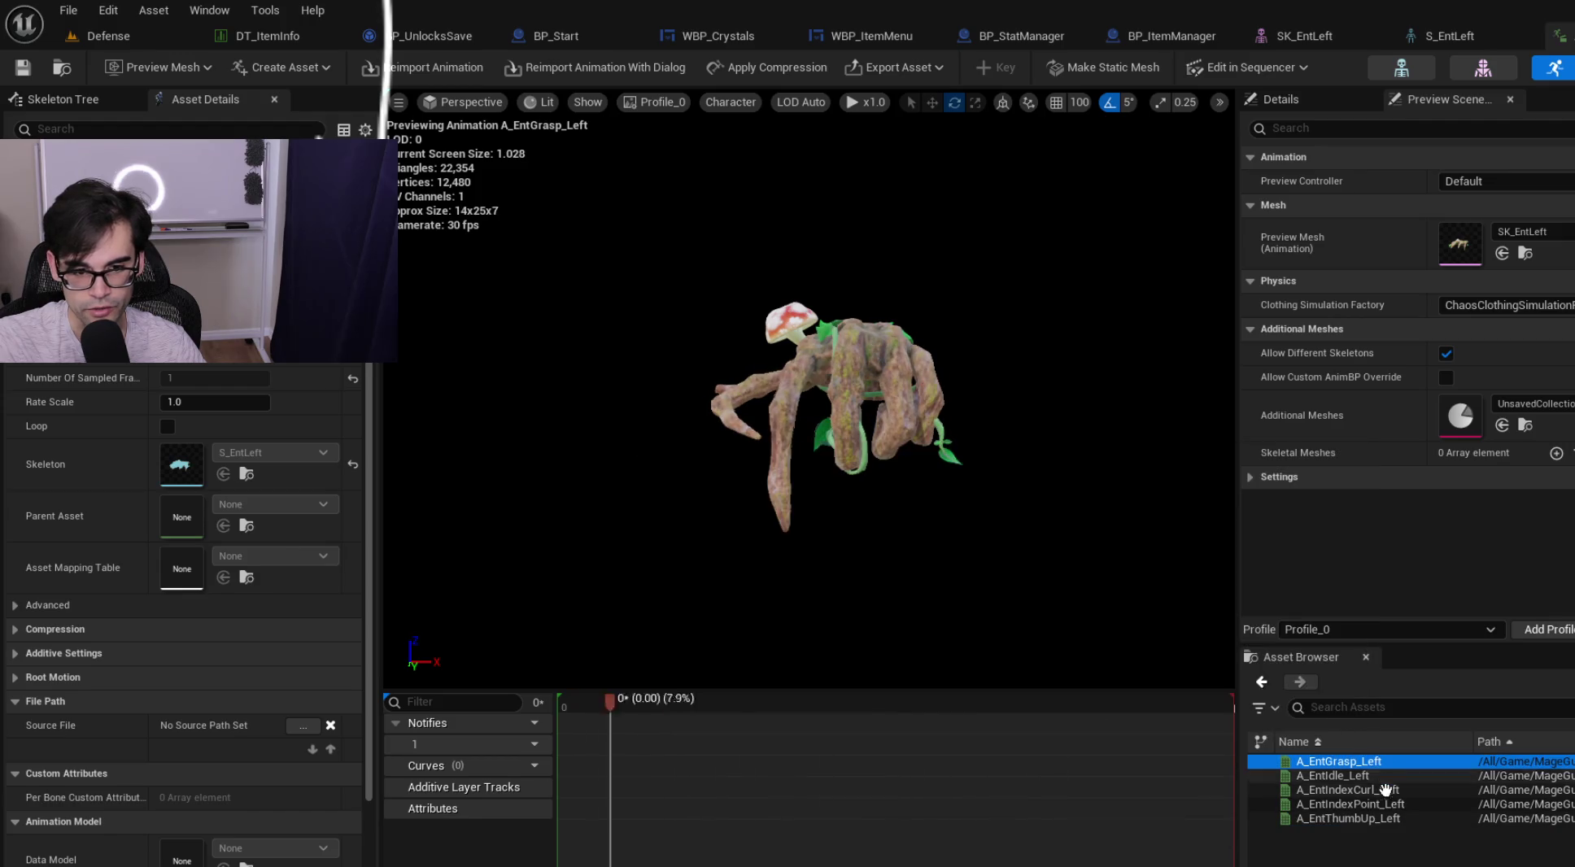
{"action": "left_click", "coordinate": [1391, 789]}
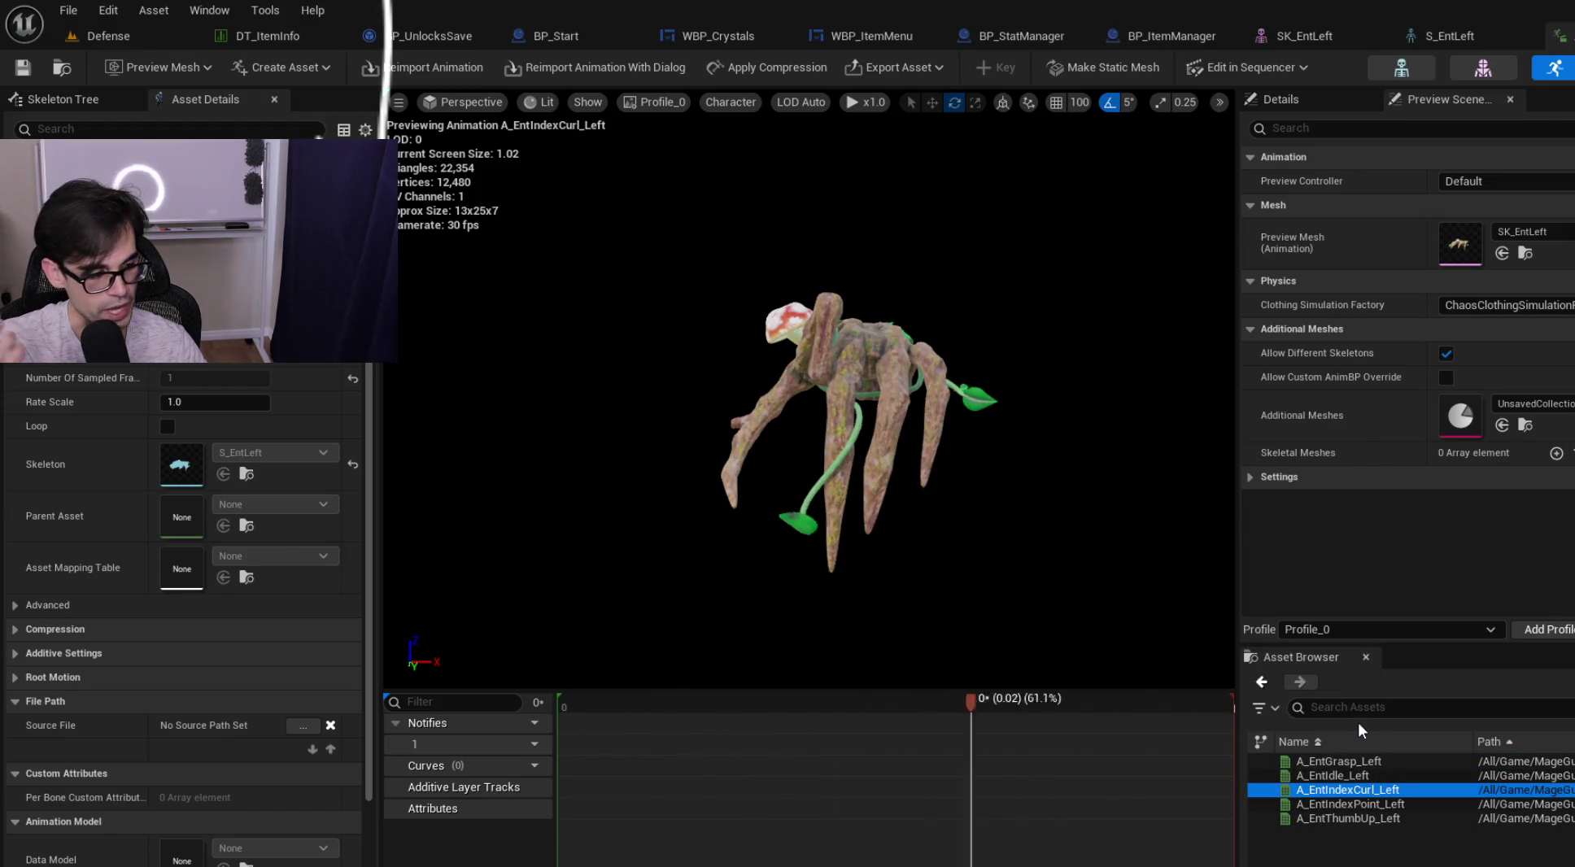
{"action": "left_click_drag", "start_coordinate": [895, 488], "coordinate": [895, 570]}
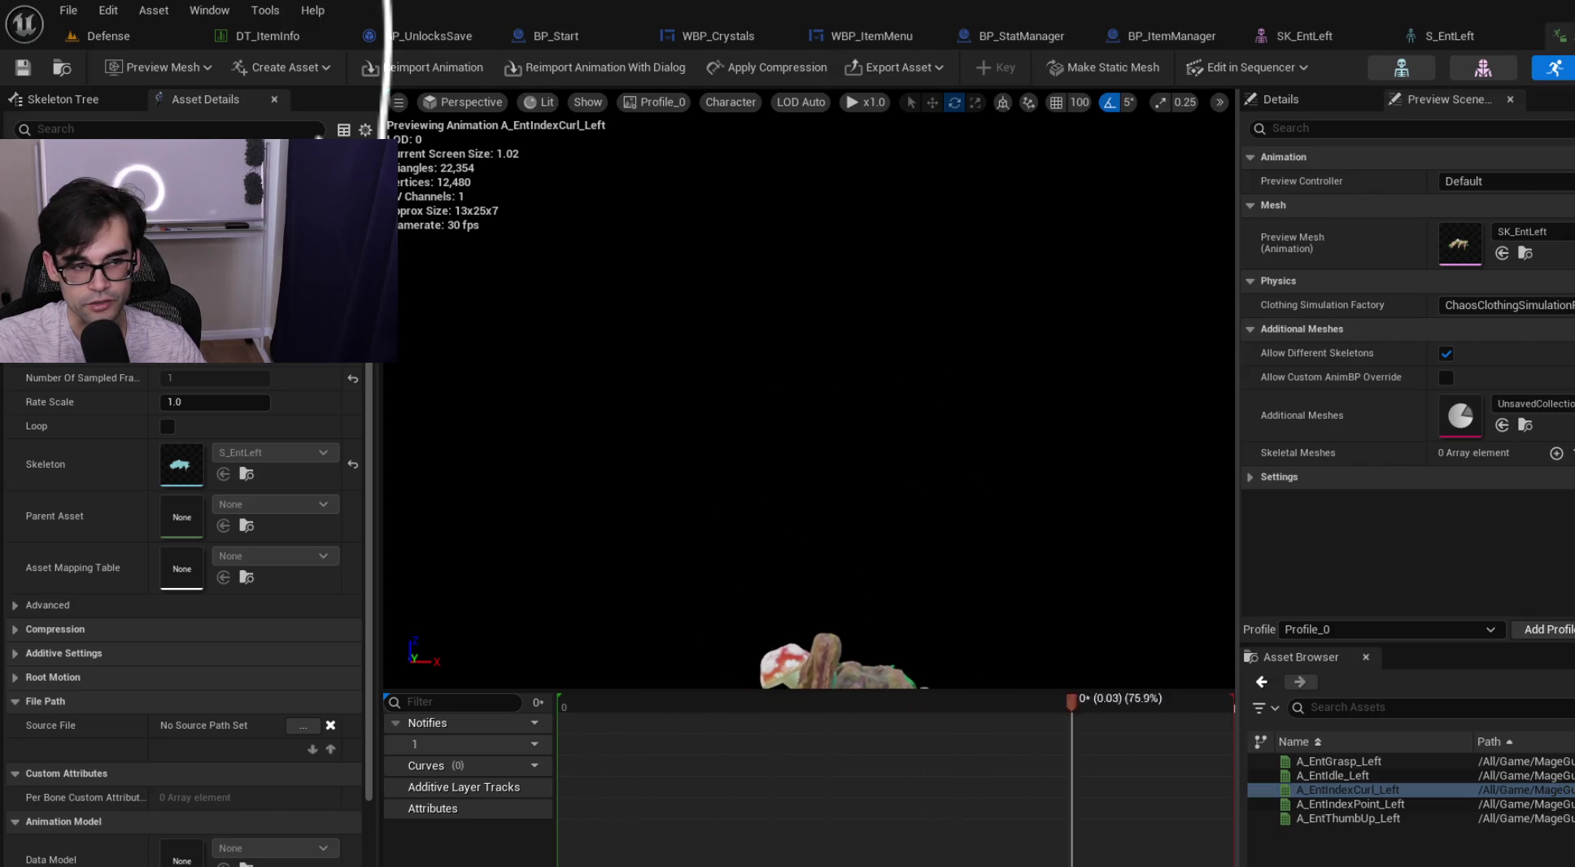
{"action": "key", "text": "f"}
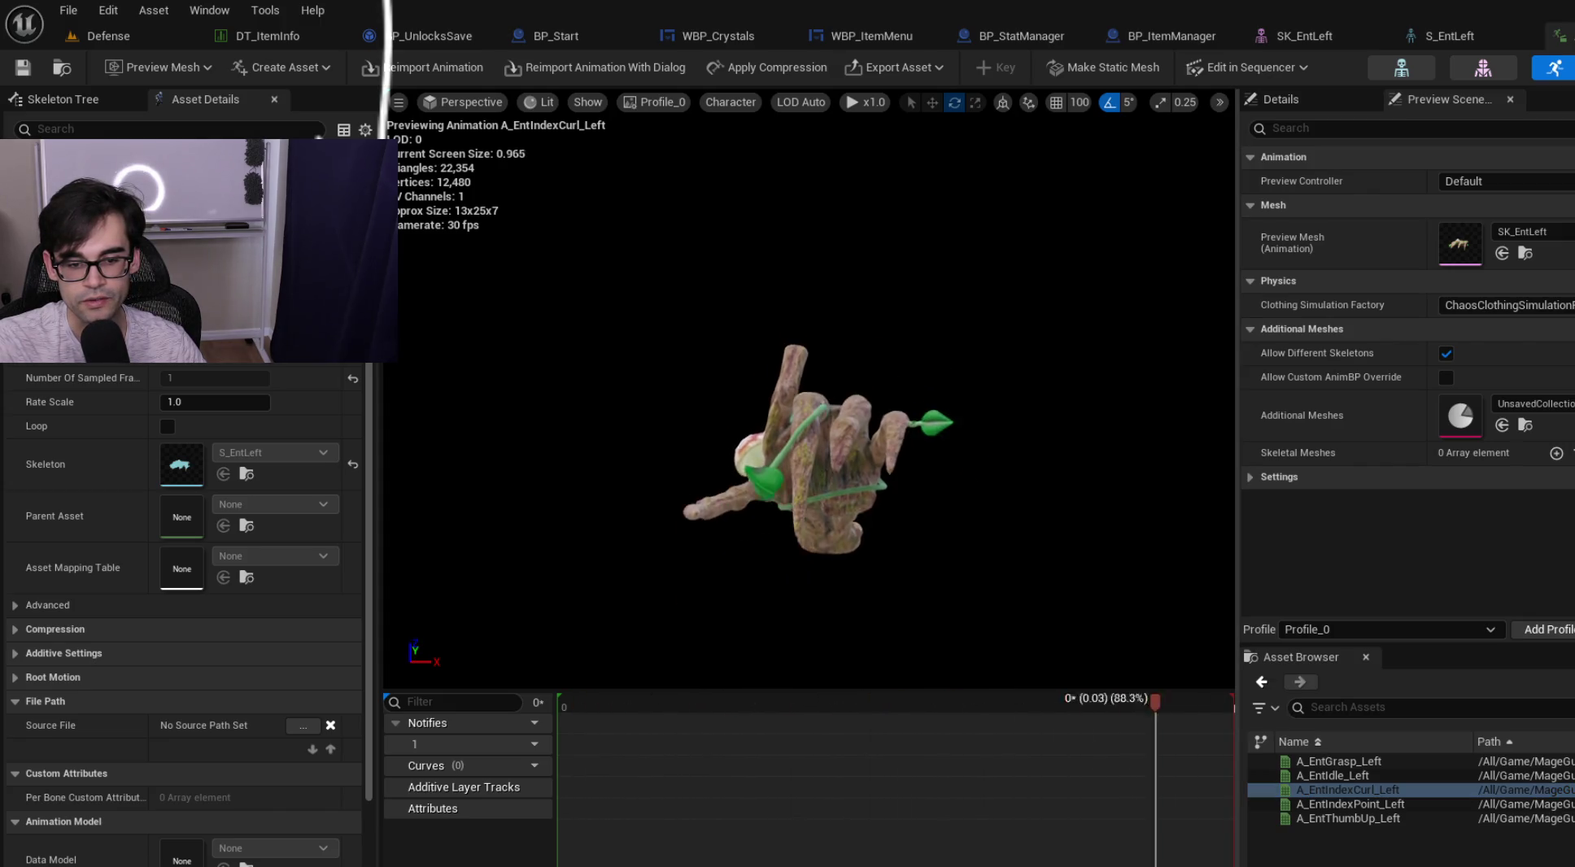
Cycle through the Ent left-hand animations a second time, ending on A_EntThumbUp_Left.
{"action": "left_click", "coordinate": [1350, 804]}
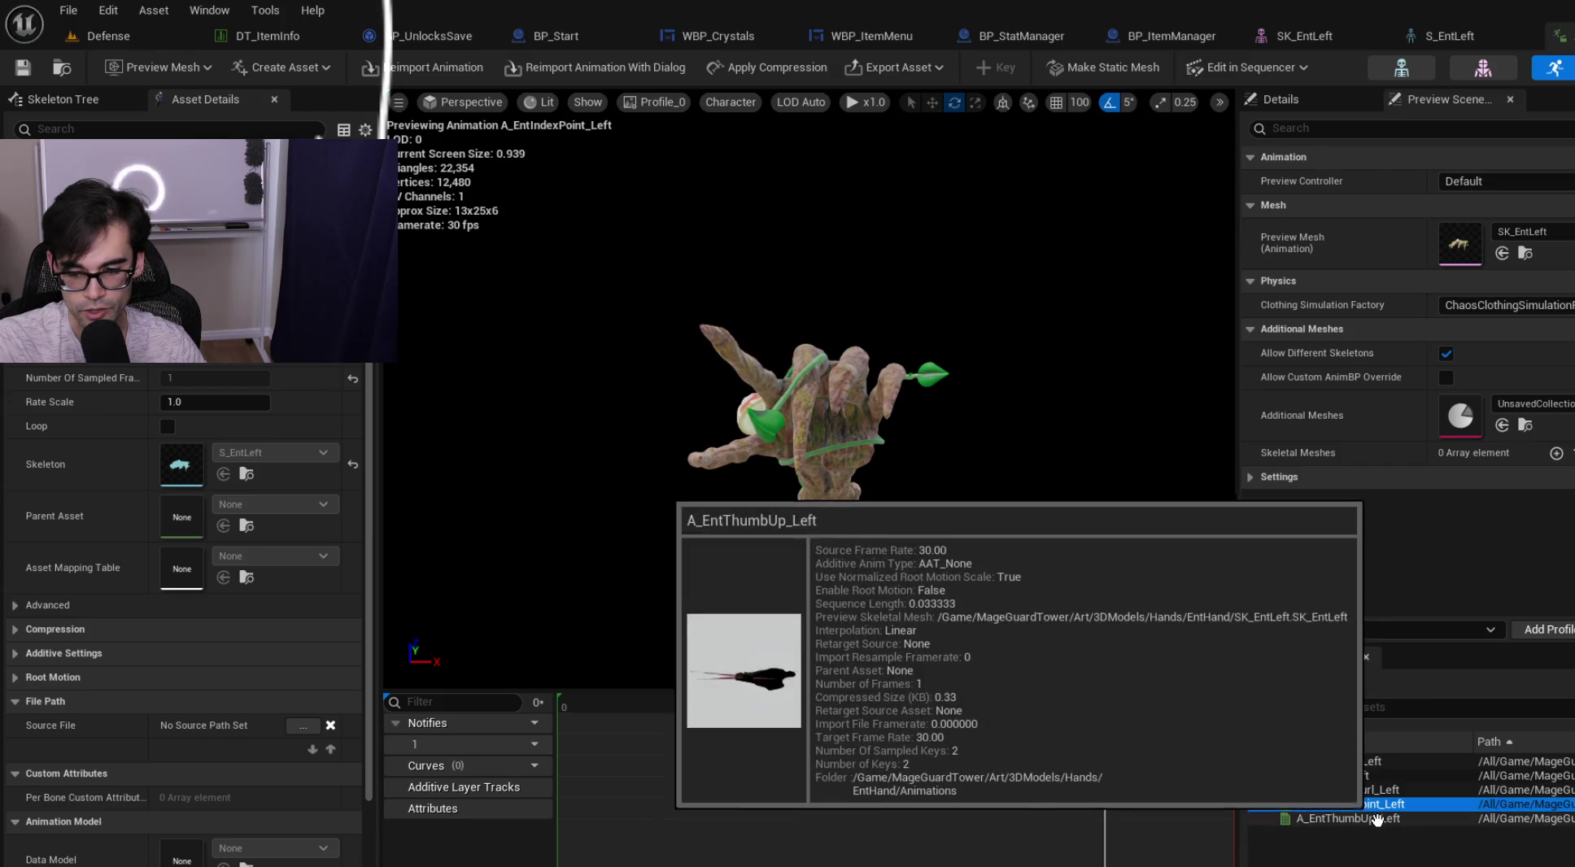
{"action": "left_click", "coordinate": [1377, 821]}
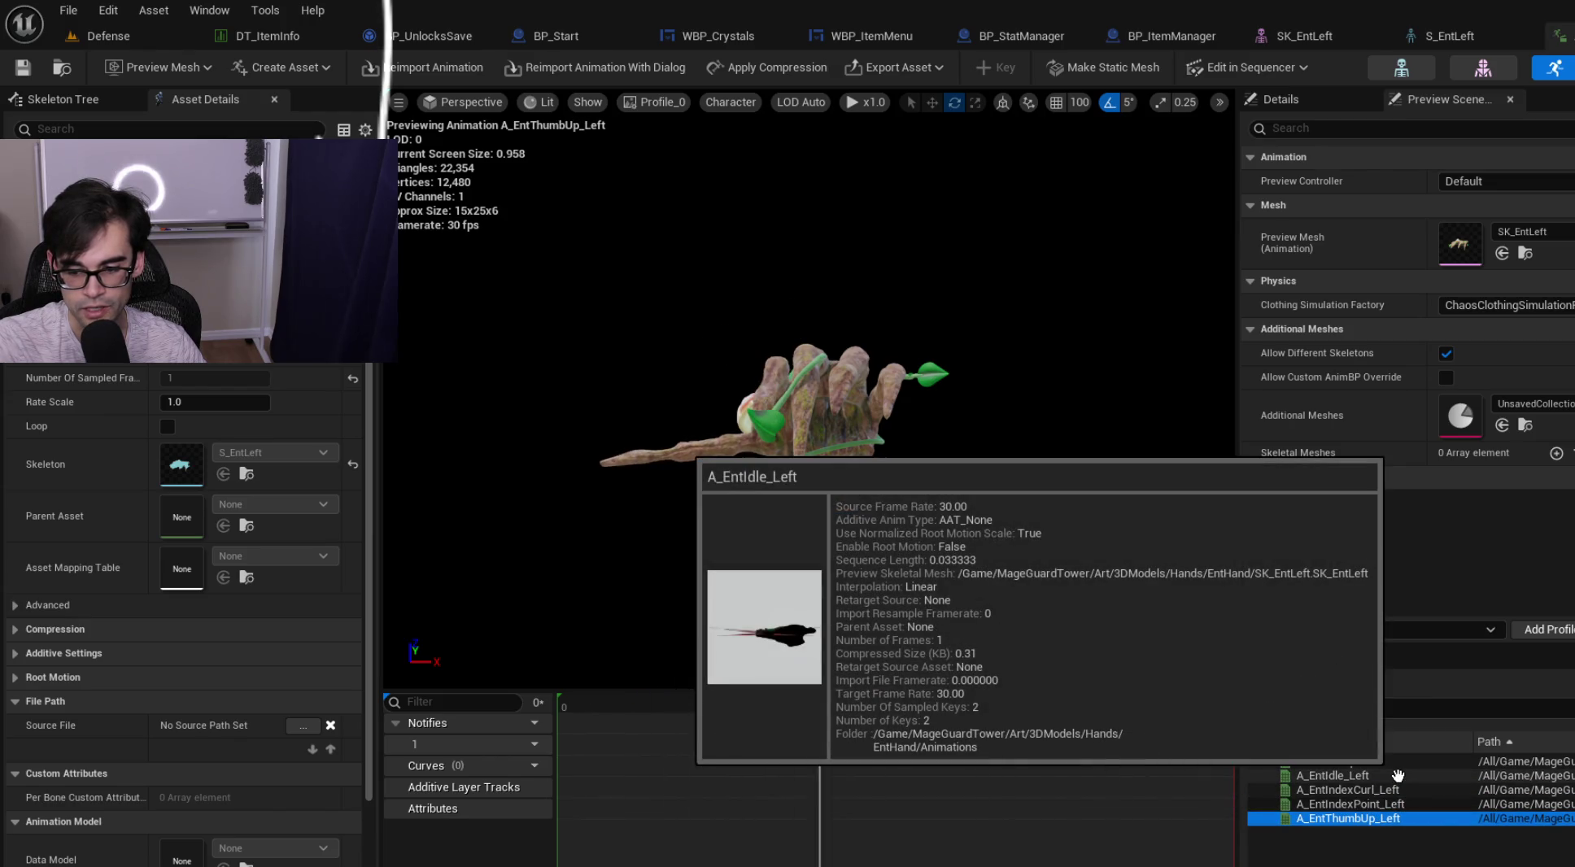
{"action": "left_click", "coordinate": [1398, 775]}
{"action": "left_click", "coordinate": [1404, 789]}
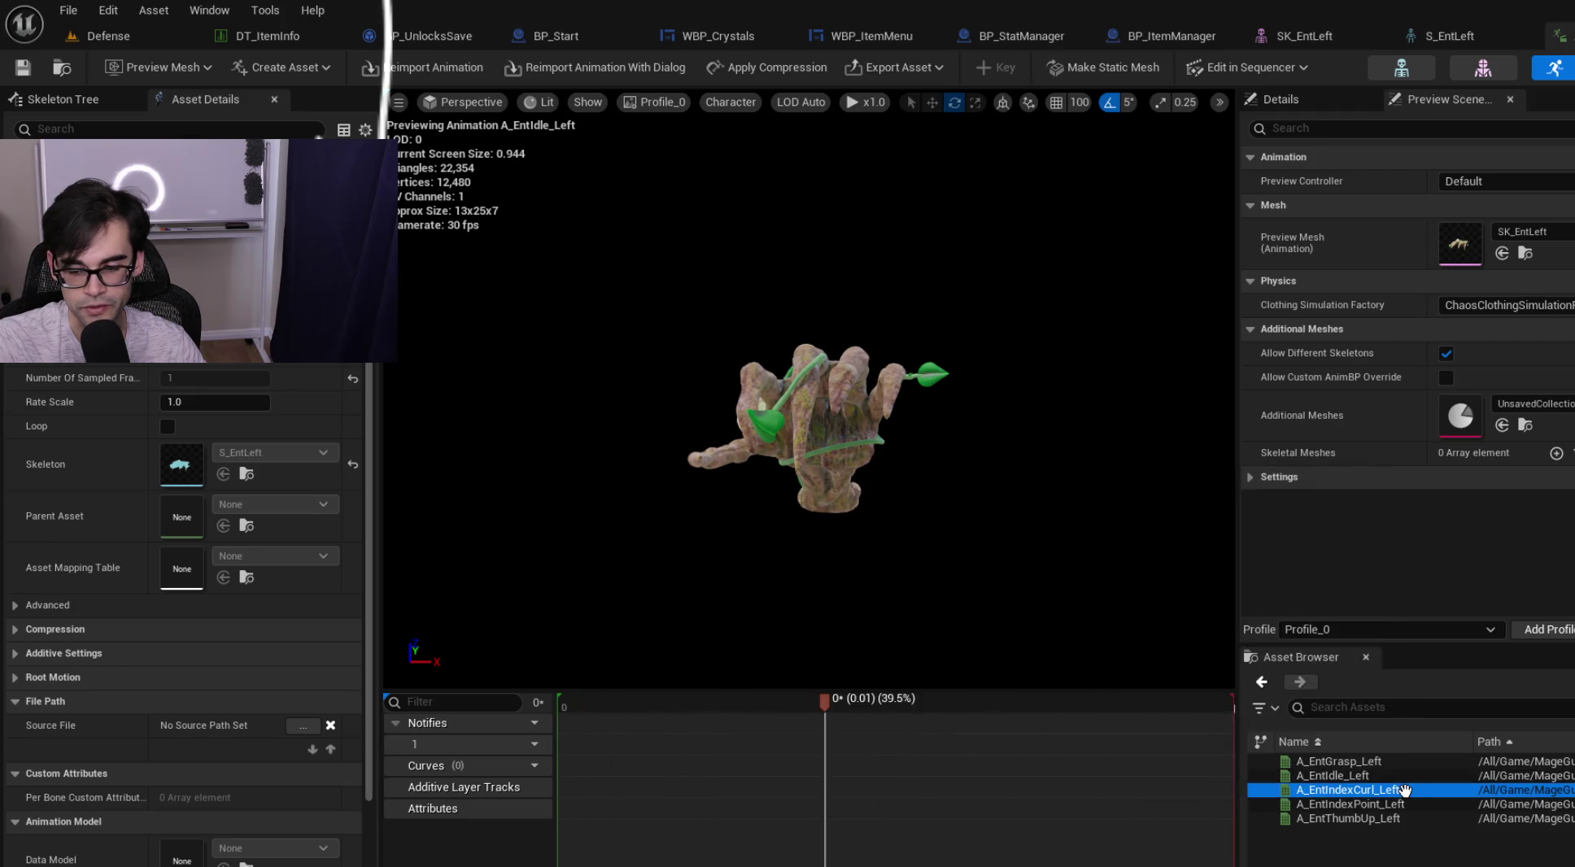
{"action": "left_click", "coordinate": [1399, 804]}
{"action": "left_click", "coordinate": [1394, 819]}
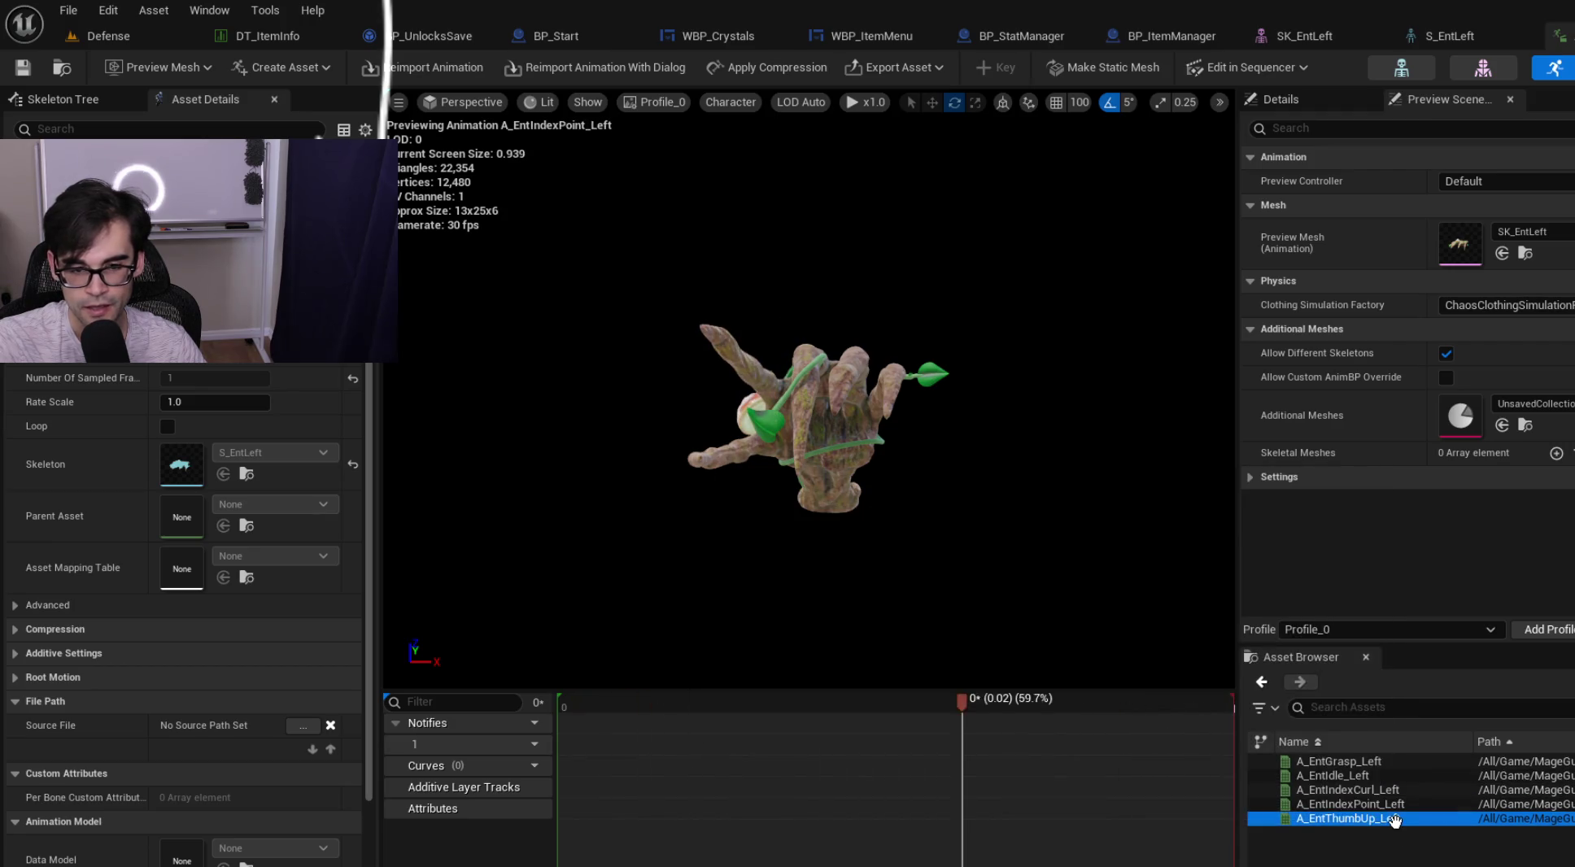
{"action": "left_click", "coordinate": [1399, 761]}
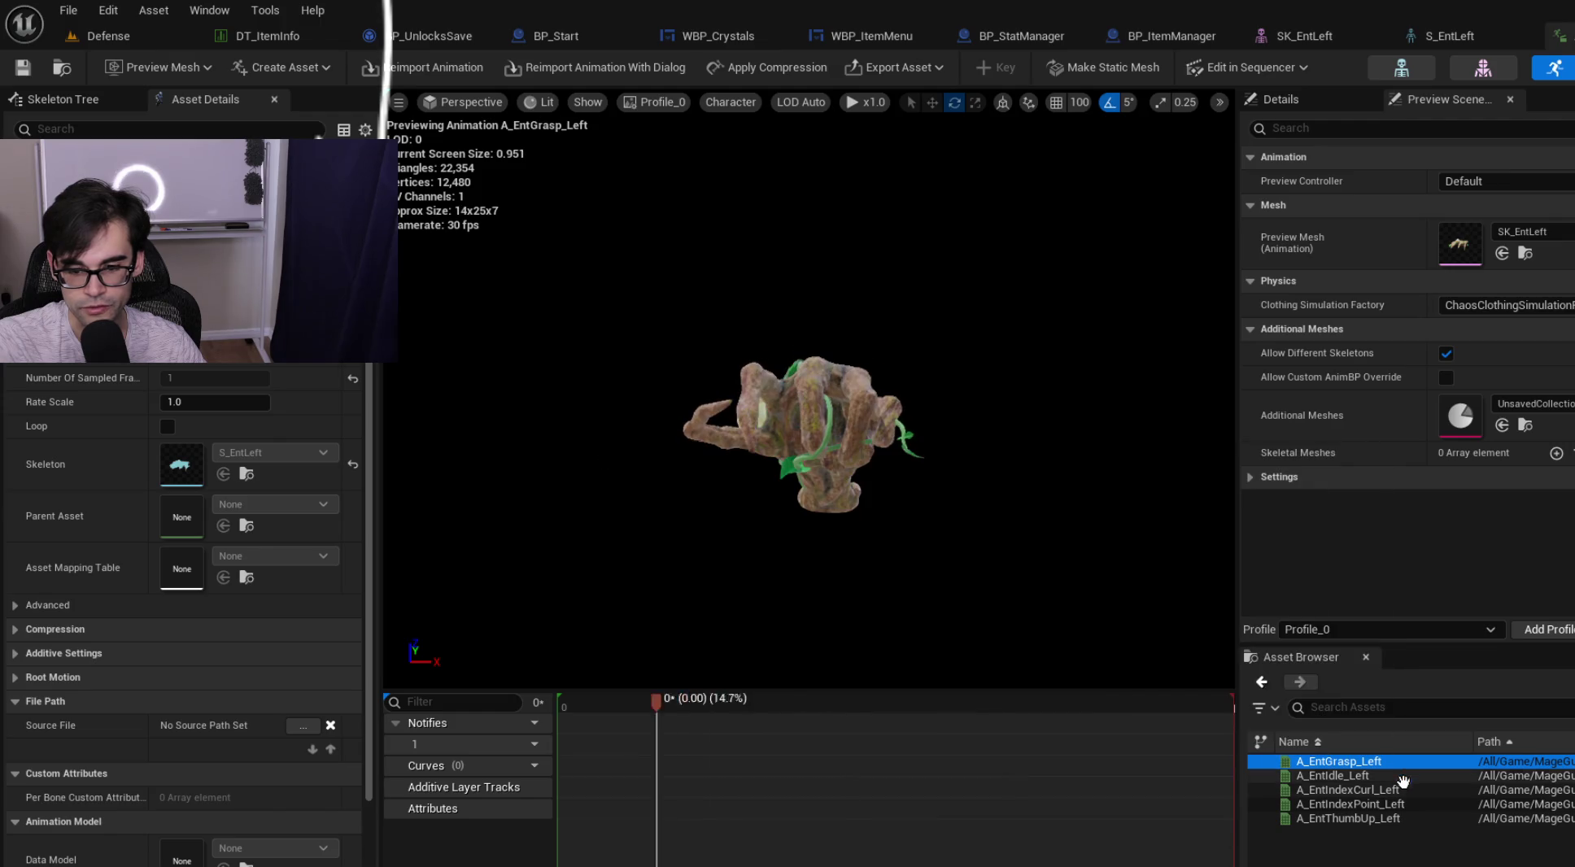
{"action": "left_click", "coordinate": [1403, 804]}
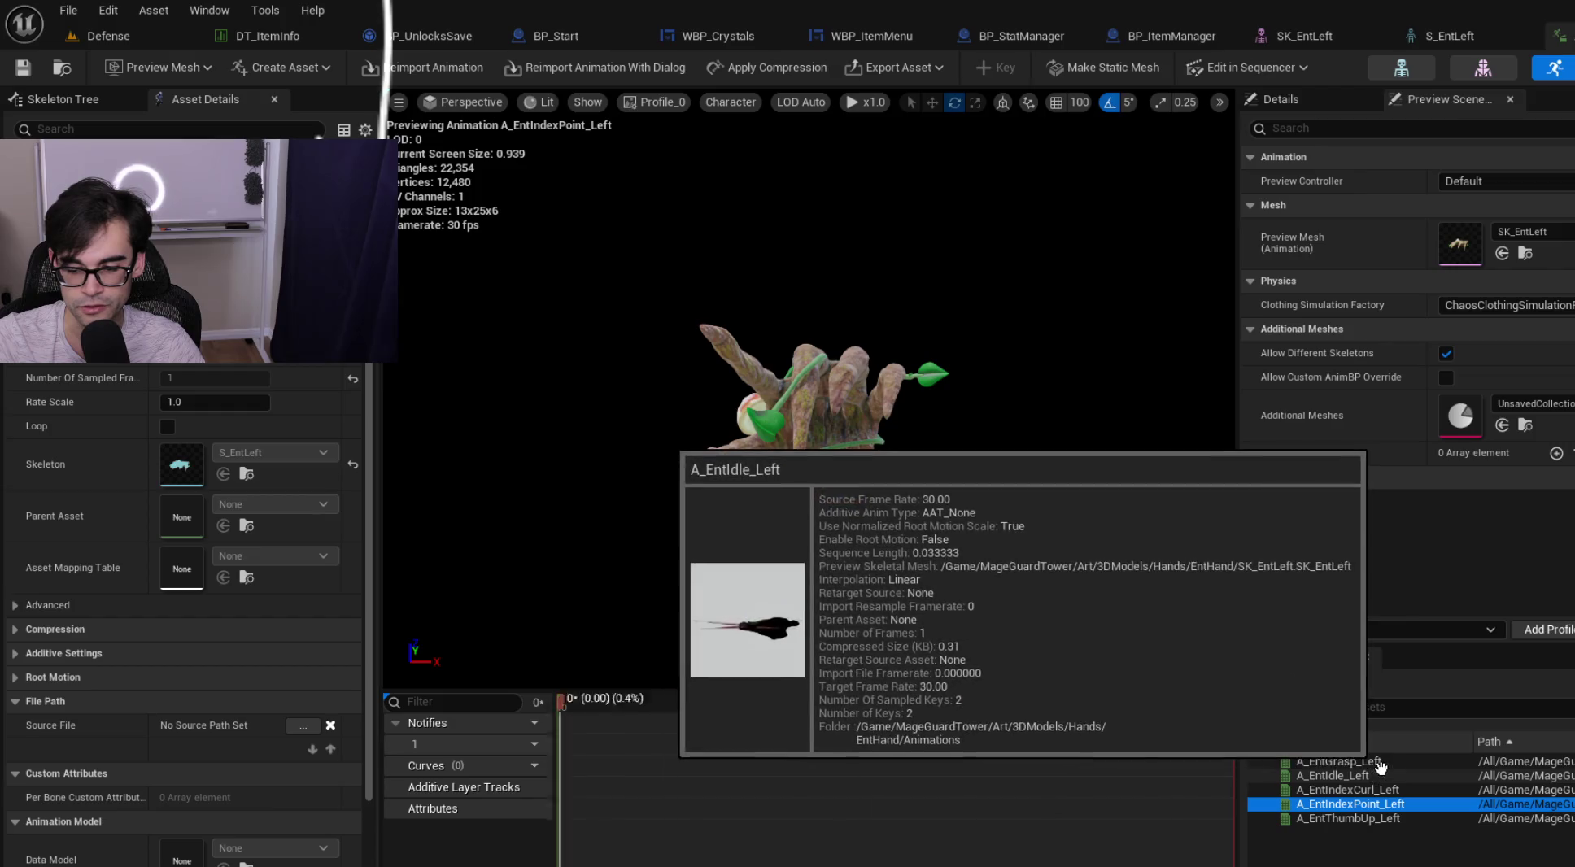
{"action": "left_click", "coordinate": [1367, 818]}
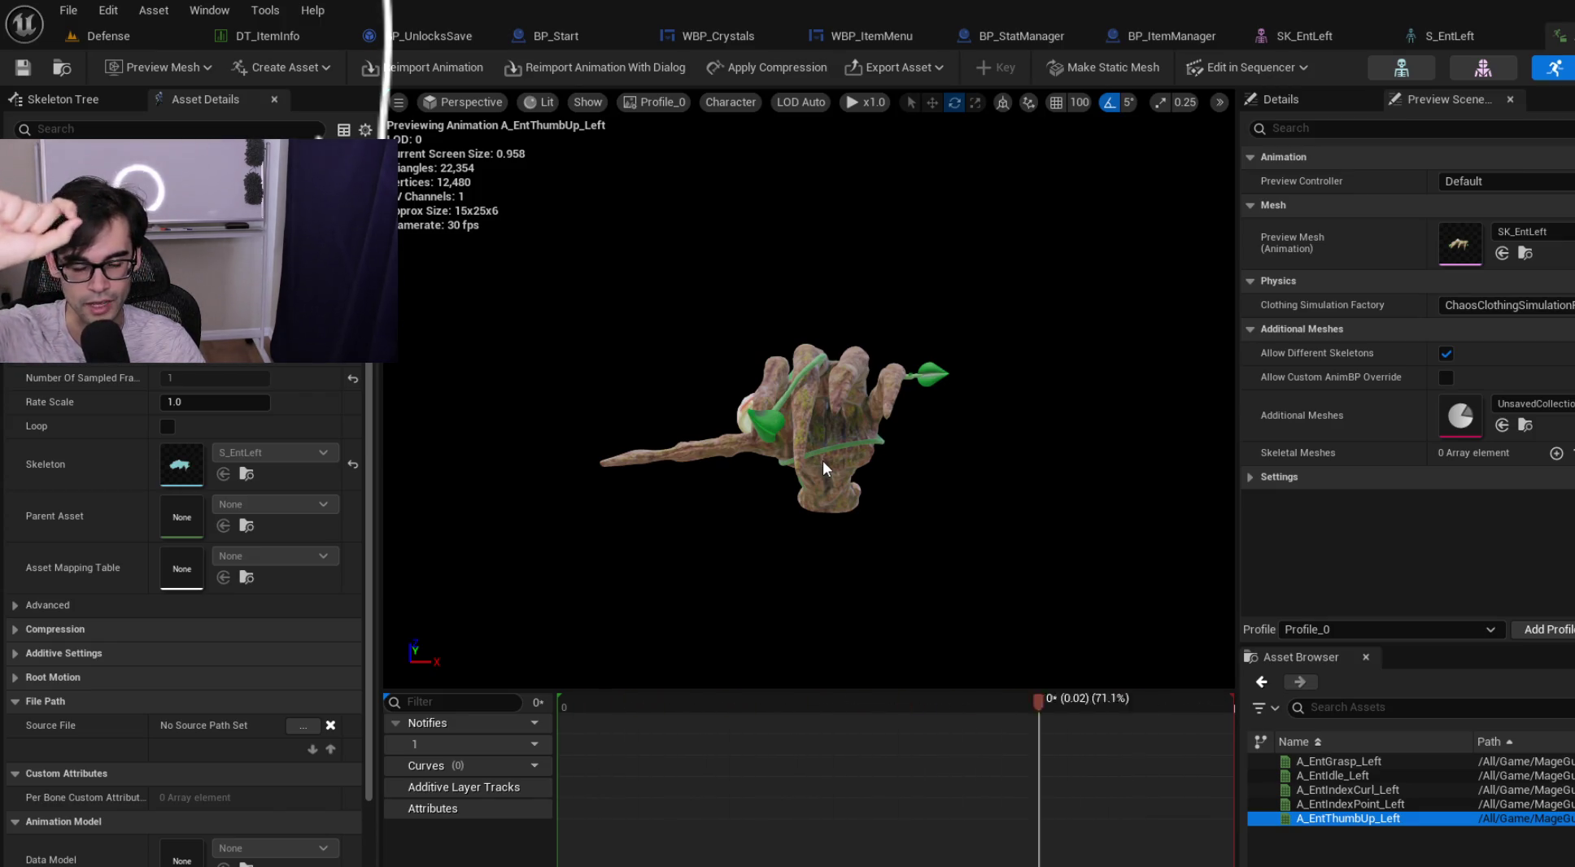
Orbit around the thumbs-up hand, then switch to Skeleton mode to view its reference pose.
{"action": "left_click_drag", "start_coordinate": [821, 460], "coordinate": [976, 456]}
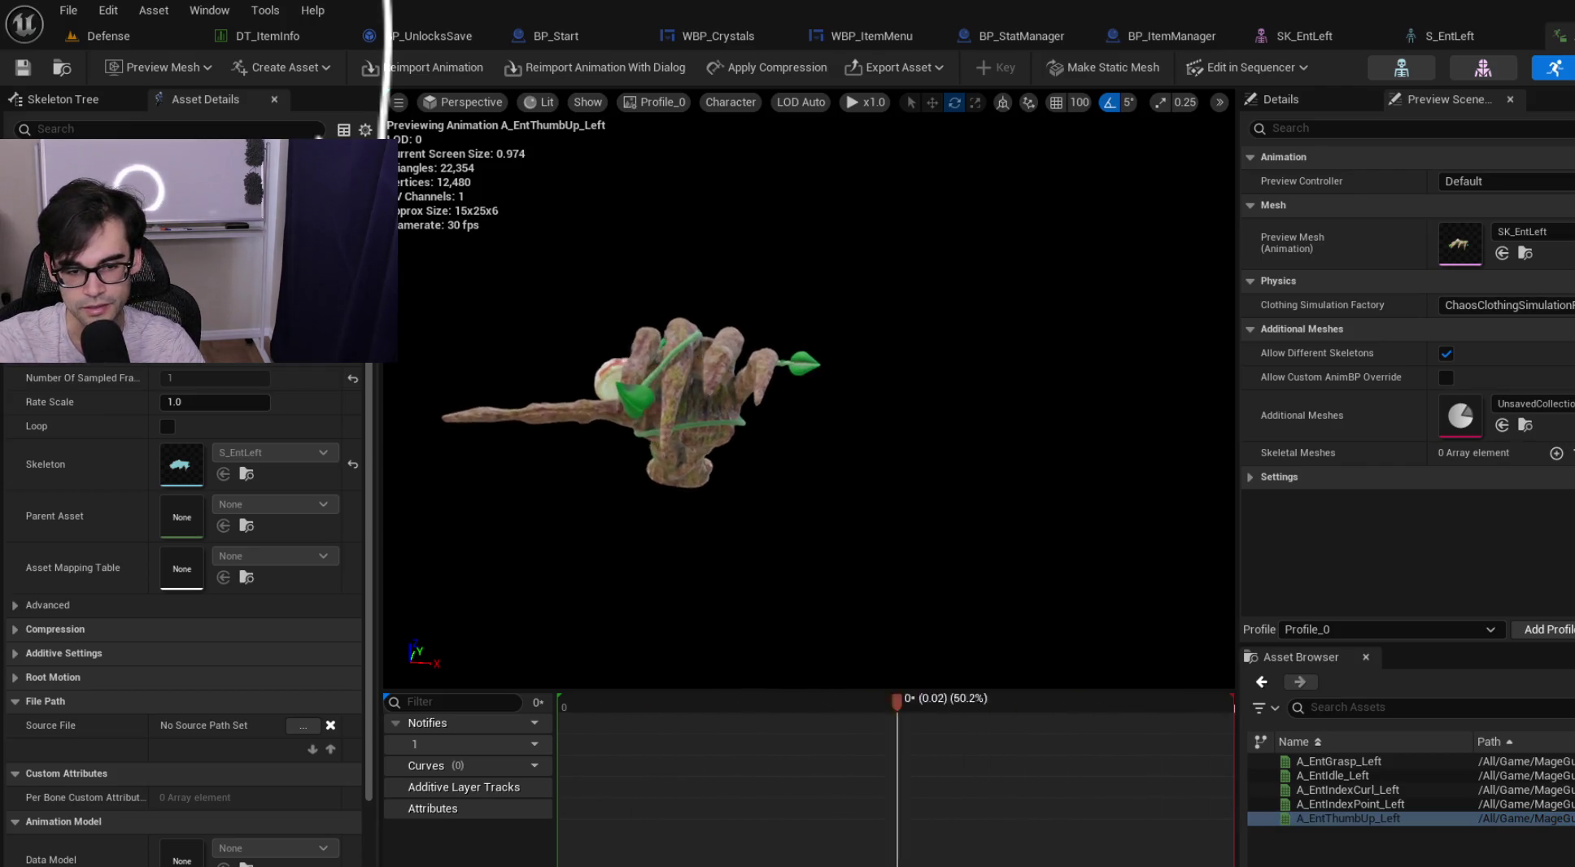
{"action": "left_click_drag", "start_coordinate": [716, 412], "coordinate": [774, 413]}
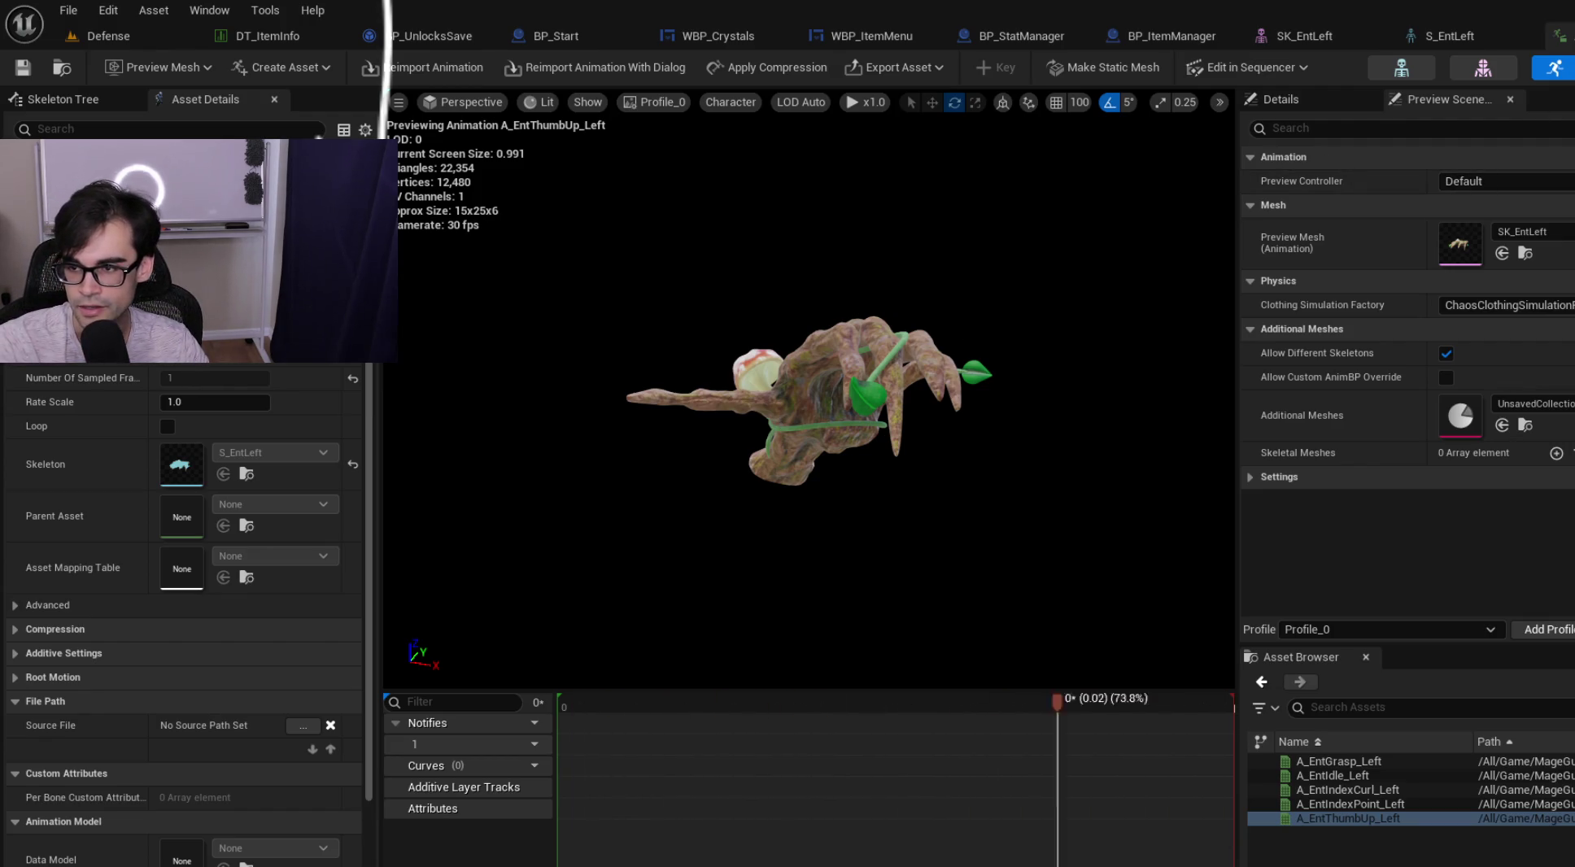
{"action": "left_click", "coordinate": [1402, 67]}
{"action": "mouse_move", "coordinate": [1198, 246]}
{"action": "left_mouse_down"}
{"action": "mouse_move", "coordinate": [1139, 246]}
{"action": "mouse_move", "coordinate": [1107, 293]}
{"action": "mouse_move", "coordinate": [1139, 252]}
{"action": "mouse_move", "coordinate": [1021, 256]}
{"action": "left_mouse_up"}
Return to the SK_EntLeft mesh, then pan BP_ItemManager's EventGraph to reveal Event BeginPlay and Load All Items.
{"action": "left_click", "coordinate": [1483, 67]}
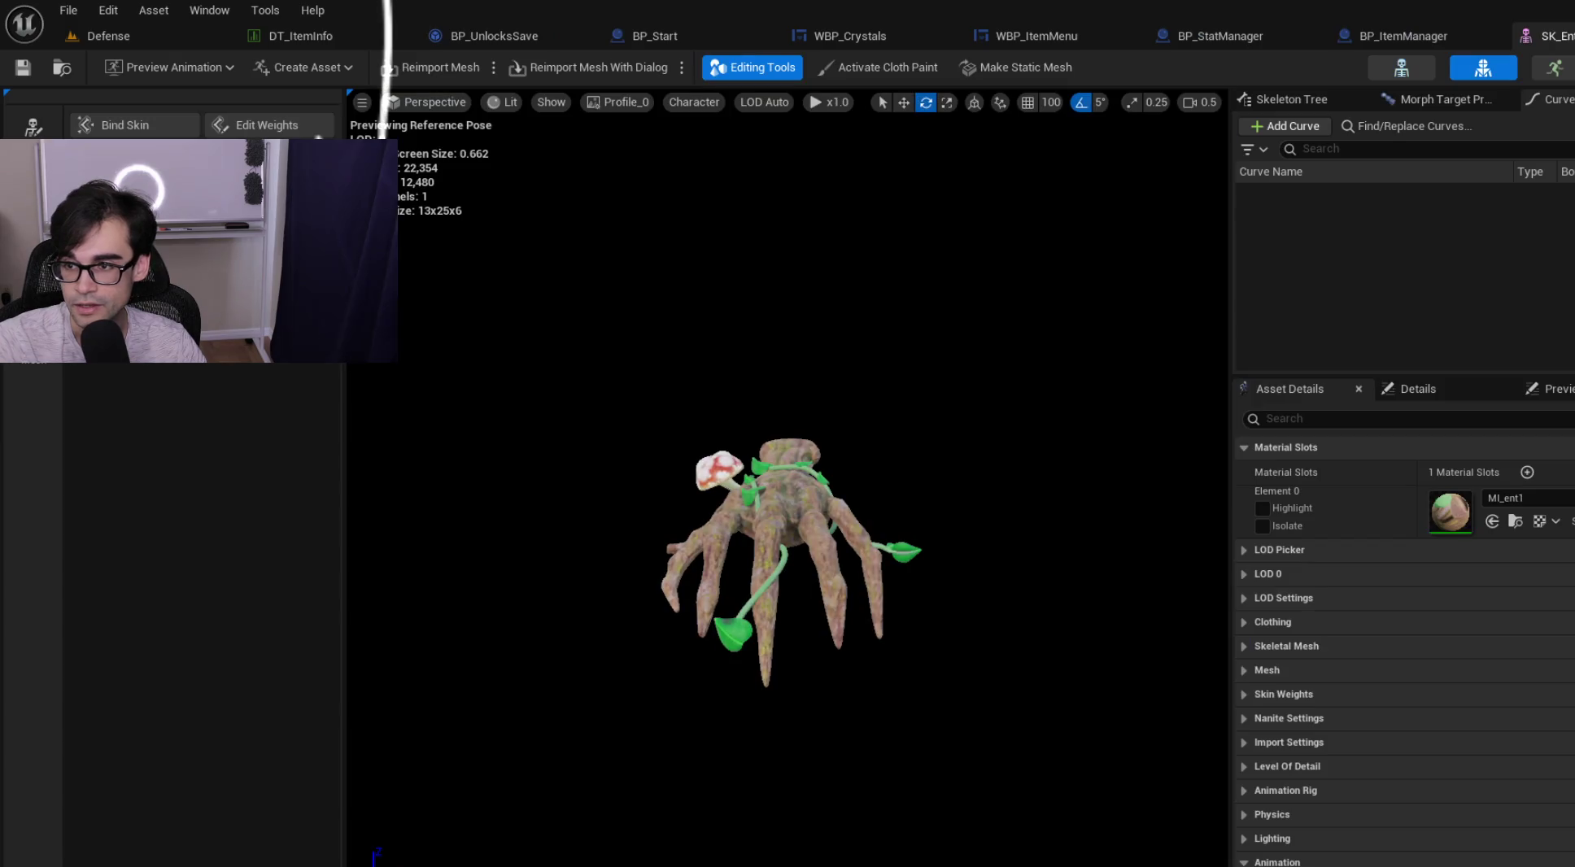
{"action": "left_click", "coordinate": [1416, 36]}
{"action": "left_click_drag", "start_coordinate": [1140, 250], "coordinate": [904, 255]}
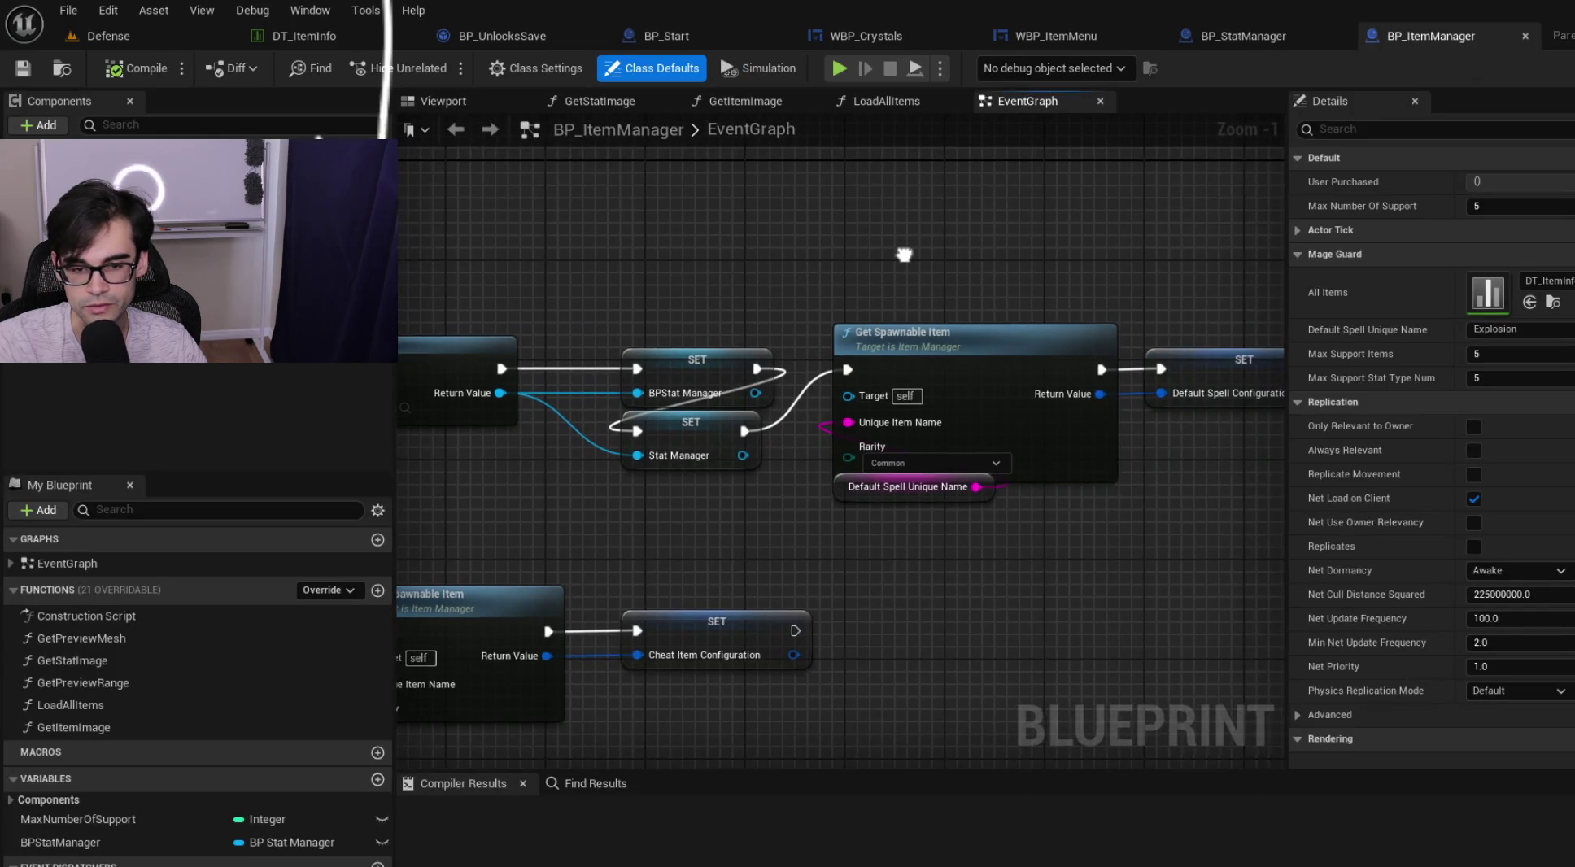
{"action": "mouse_move", "coordinate": [1101, 293]}
{"action": "left_mouse_down"}
{"action": "mouse_move", "coordinate": [847, 293]}
{"action": "mouse_move", "coordinate": [989, 313]}
{"action": "left_mouse_up"}
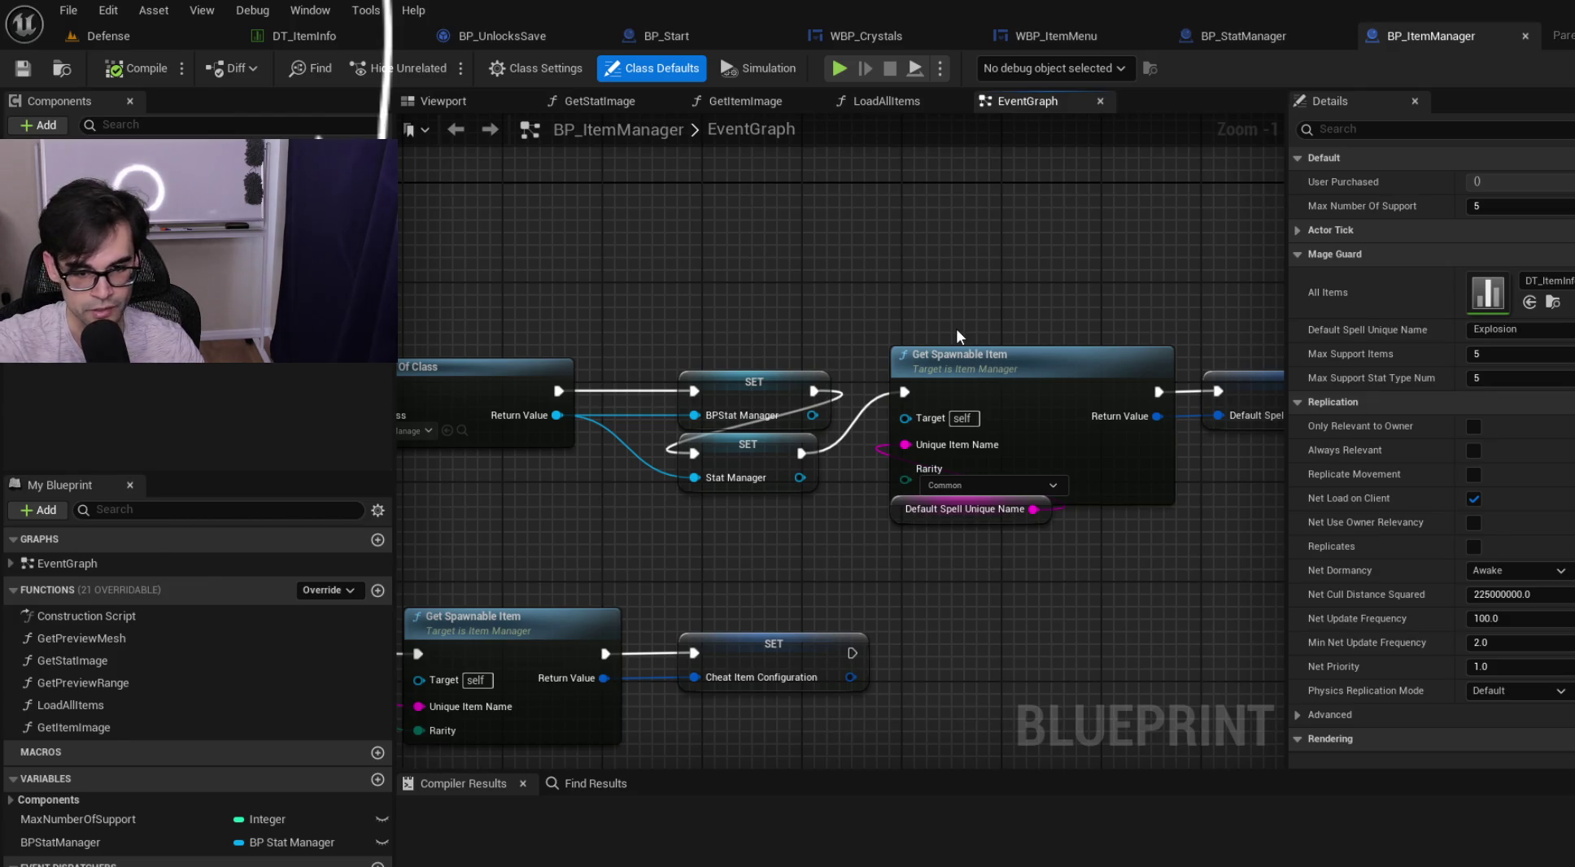
{"action": "left_click_drag", "start_coordinate": [409, 326], "coordinate": [980, 304]}
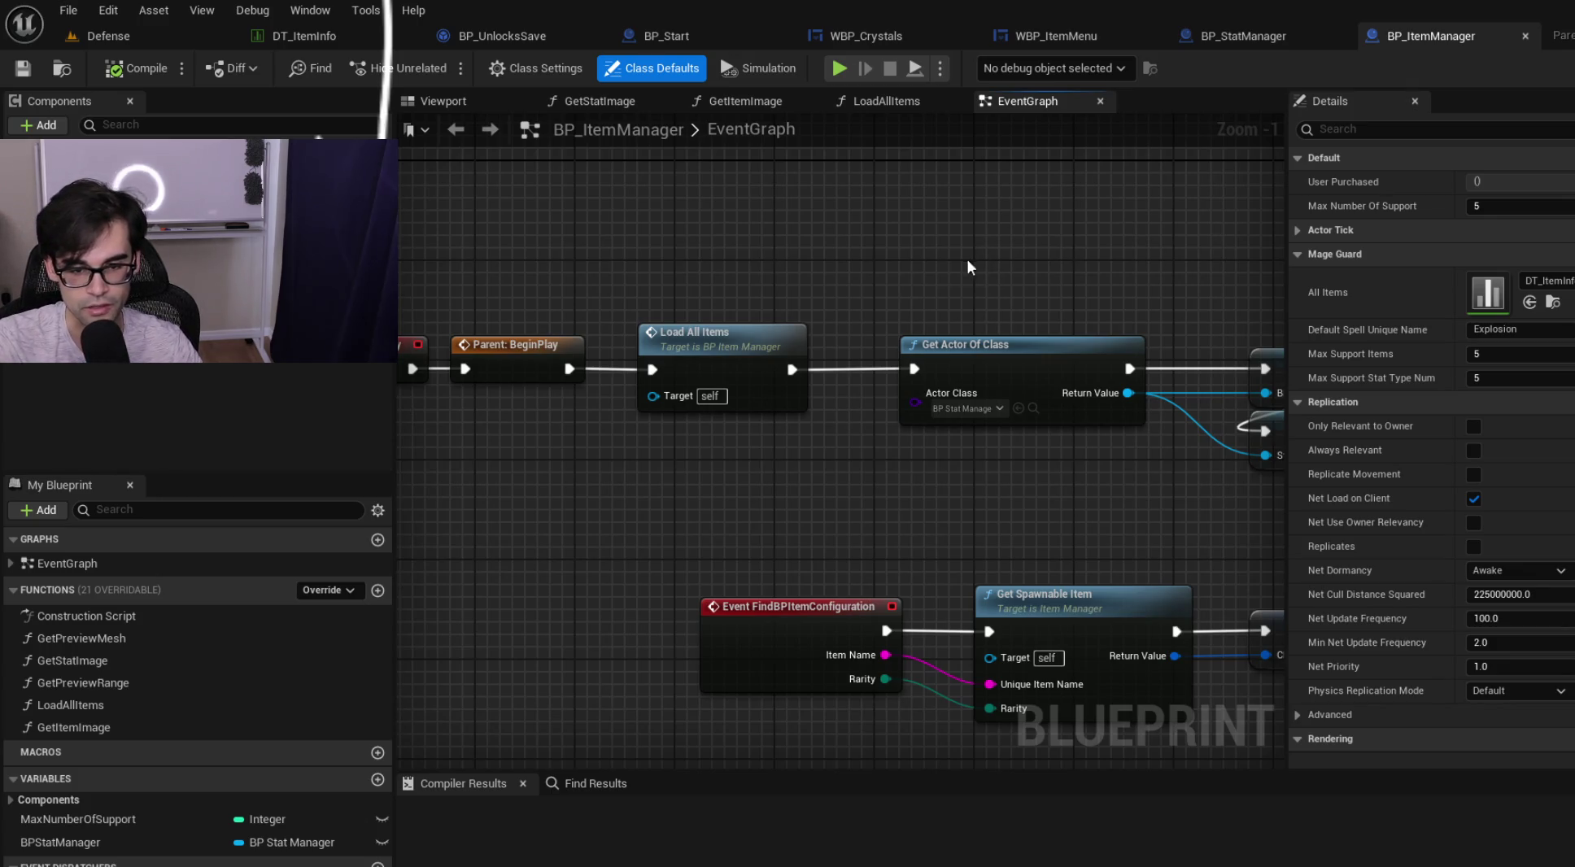
{"action": "left_click_drag", "start_coordinate": [969, 265], "coordinate": [1051, 284]}
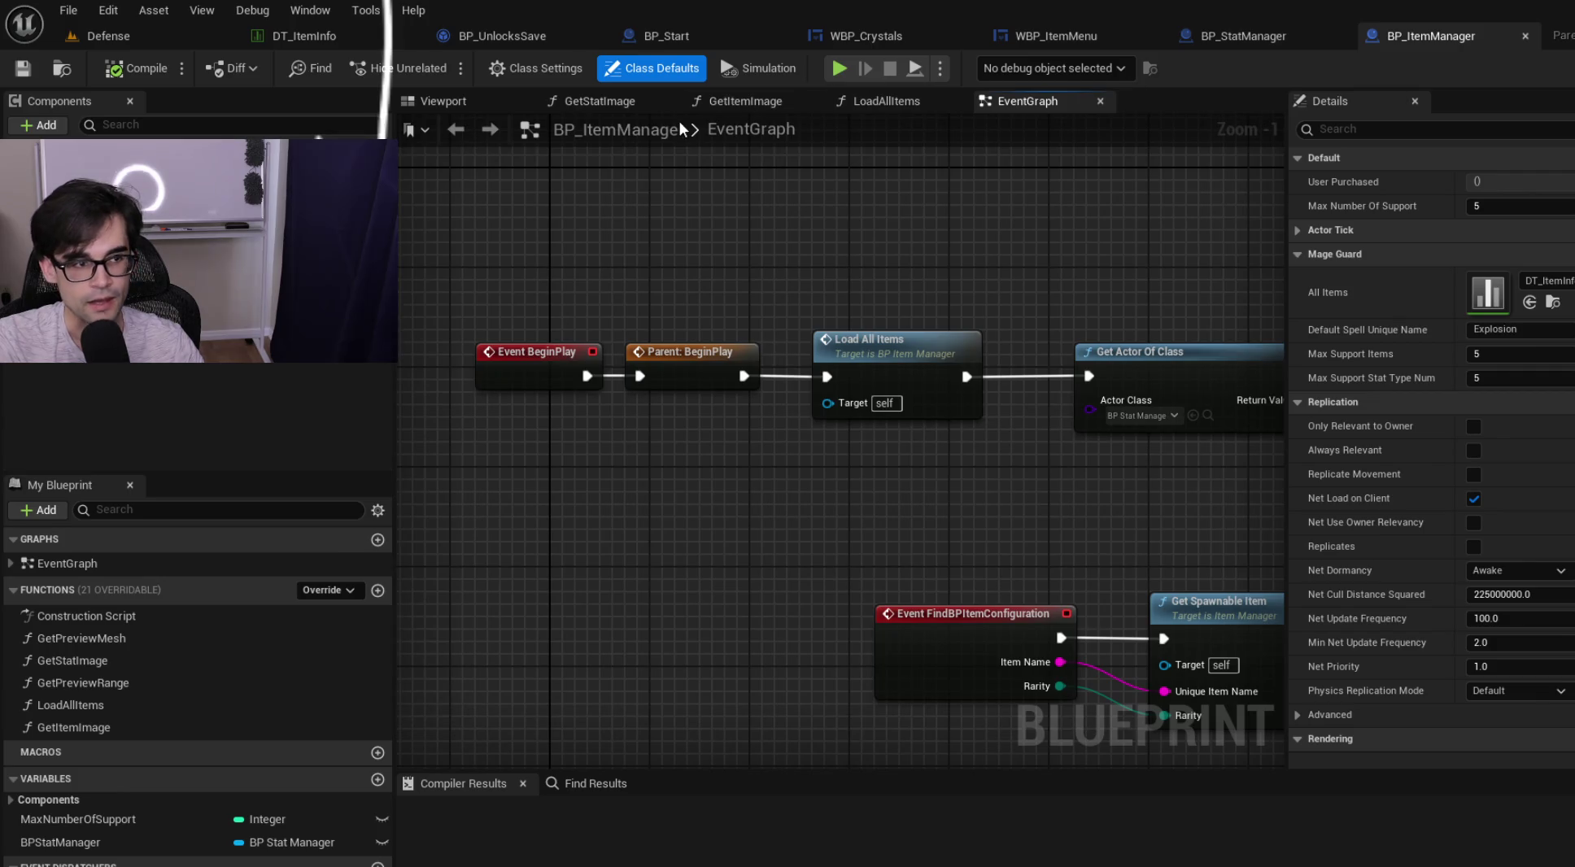
Return to the Defense level, then select the two starred to-do notes in Cursor.
{"action": "left_click", "coordinate": [128, 38]}
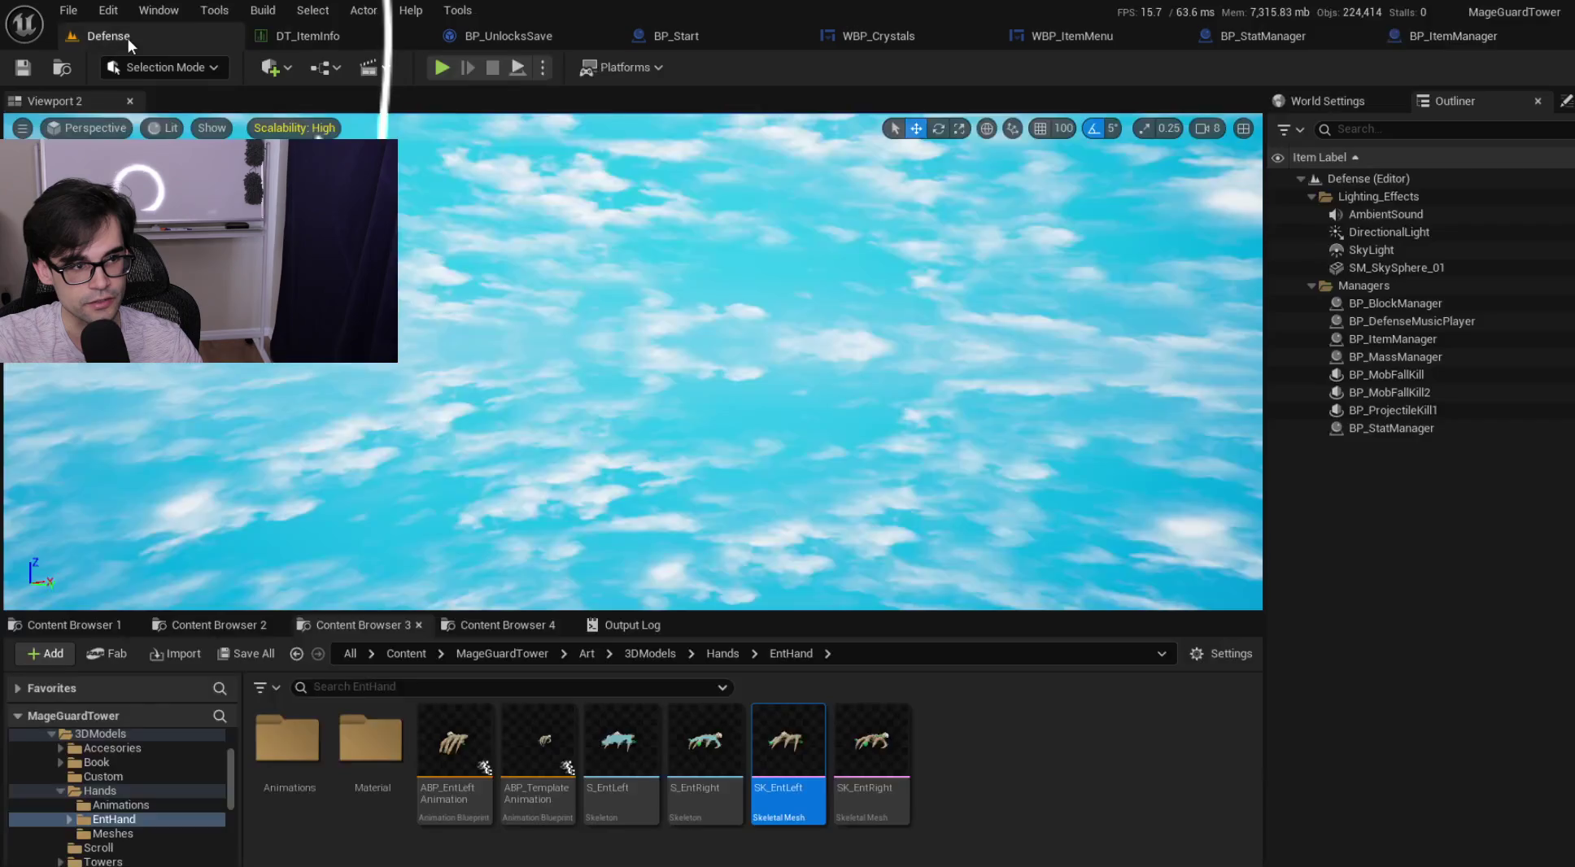
{"action": "key", "text": "alt+Tab"}
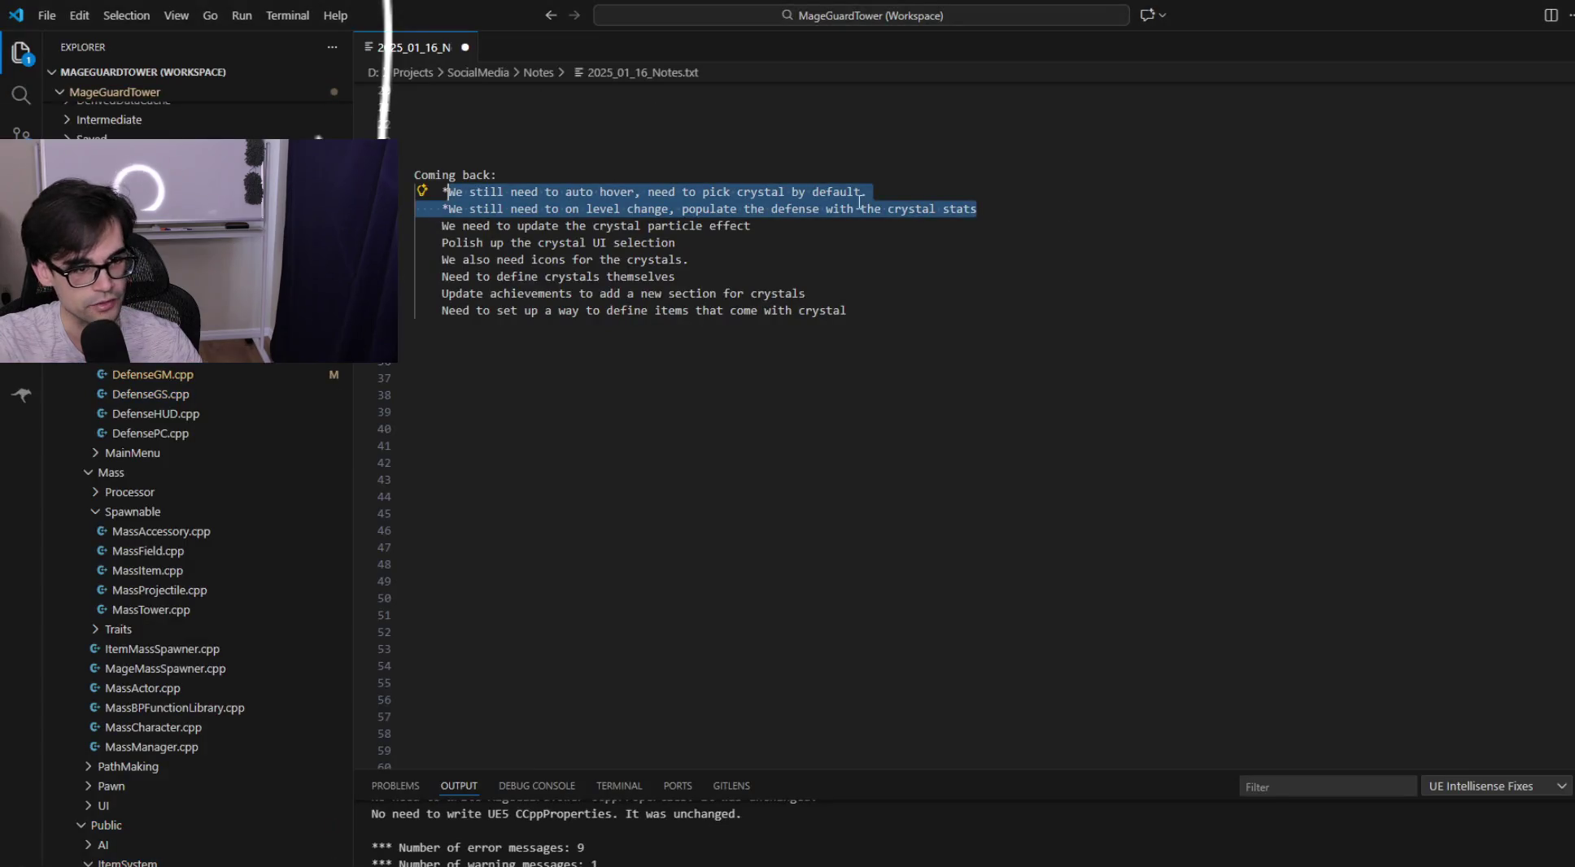
{"action": "left_click", "coordinate": [838, 192]}
{"action": "mouse_move", "coordinate": [979, 208]}
{"action": "left_mouse_down"}
{"action": "mouse_move", "coordinate": [428, 208]}
{"action": "mouse_move", "coordinate": [420, 192]}
{"action": "left_mouse_up"}
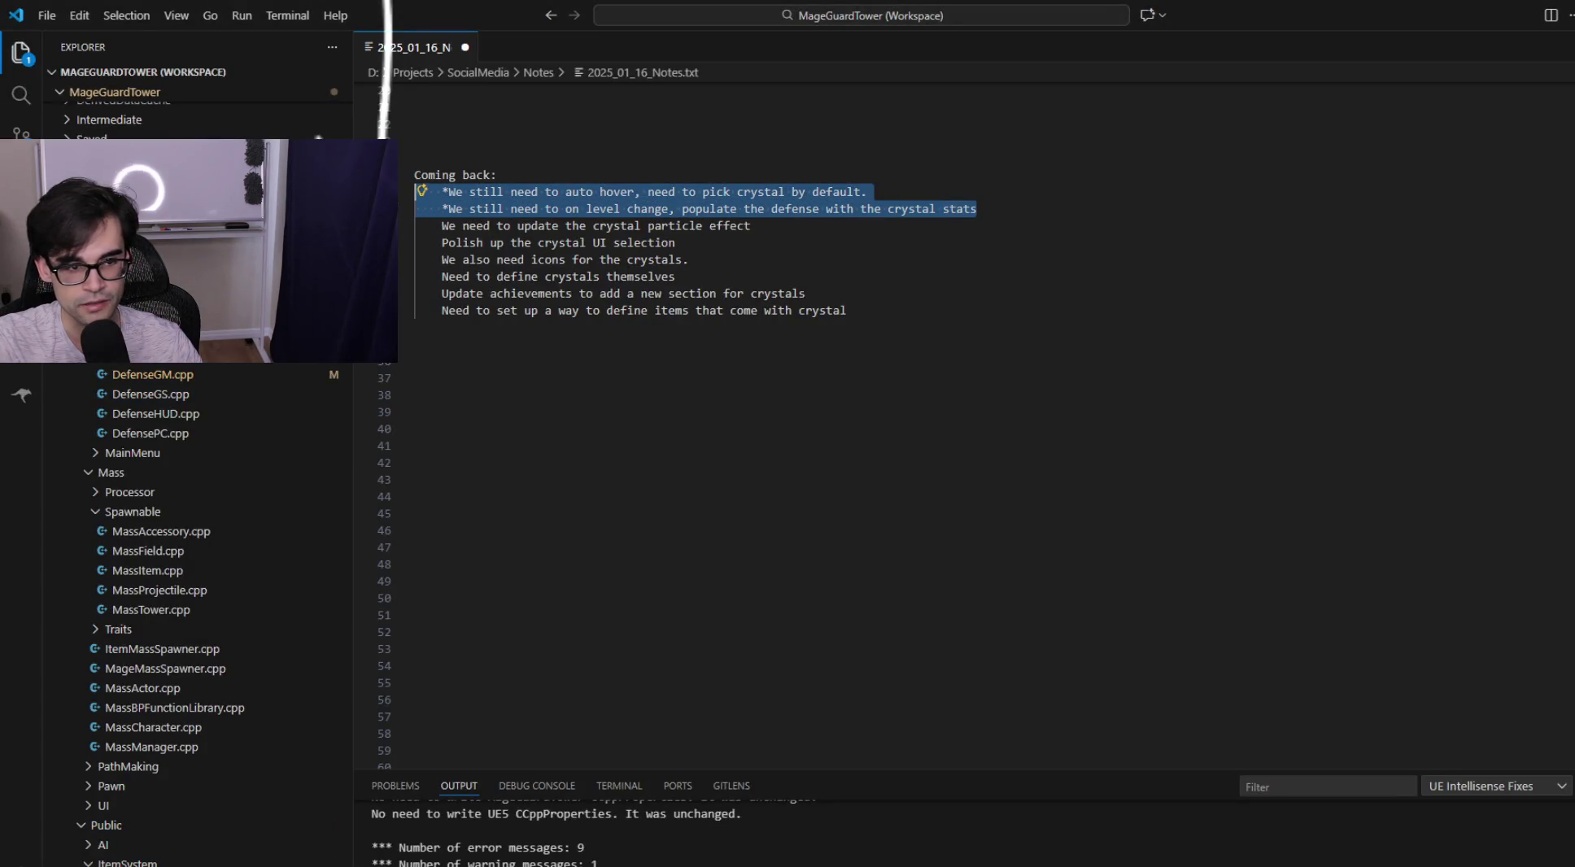
Select and read the six remaining 'Coming back' crystal to-do notes in 2025_01_16_Notes.txt.
{"action": "left_click", "coordinate": [1091, 234]}
{"action": "left_click", "coordinate": [1086, 210]}
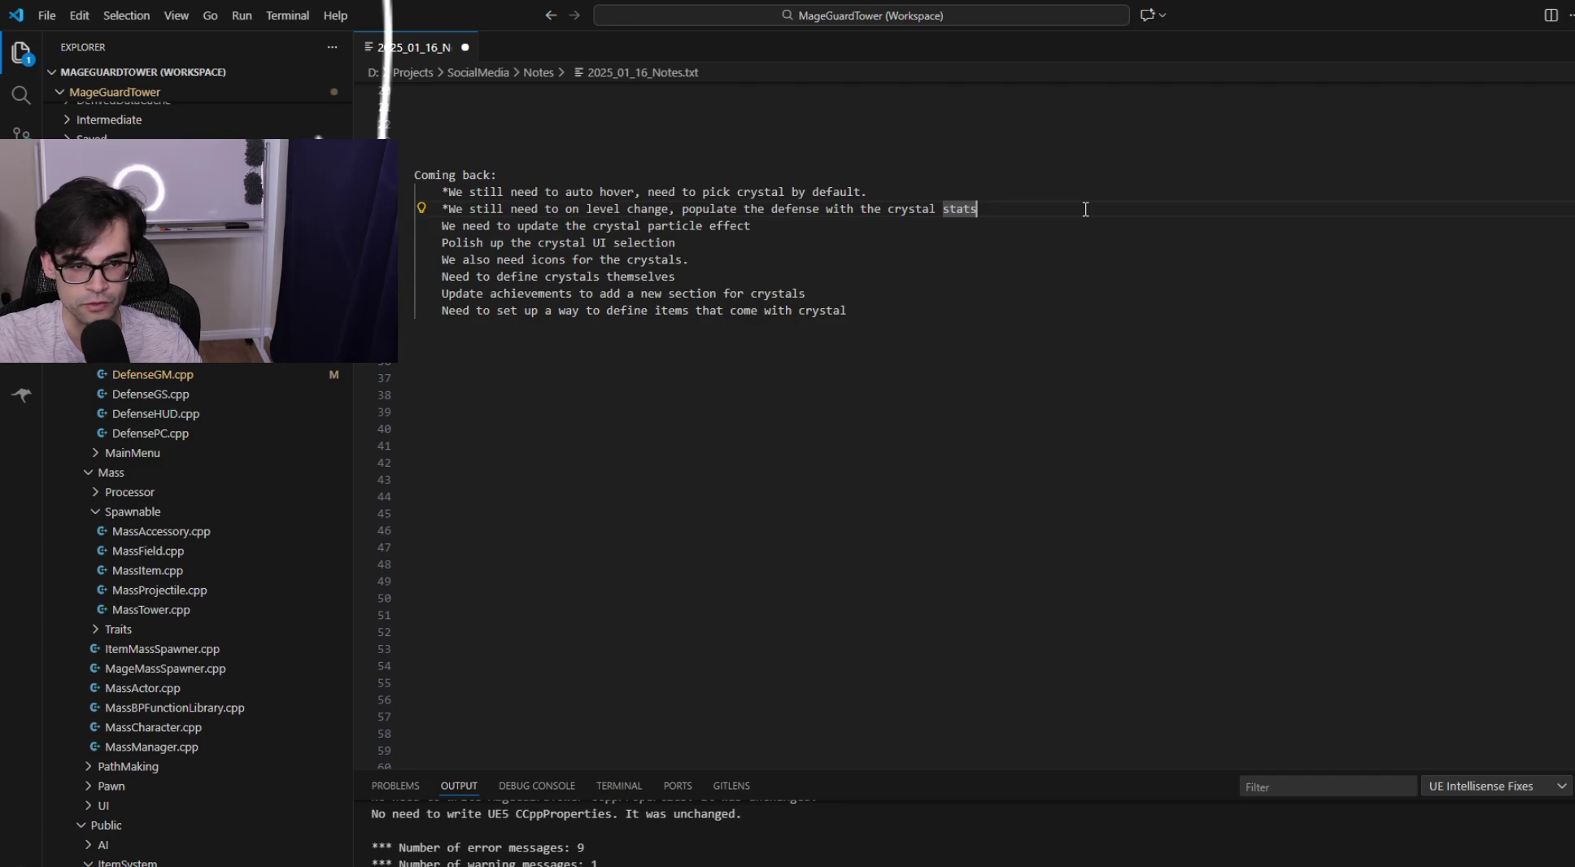
{"action": "key", "text": "shift+Down"}
{"action": "key", "text": "shift+Down"}
{"action": "key", "text": "shift+Down"}
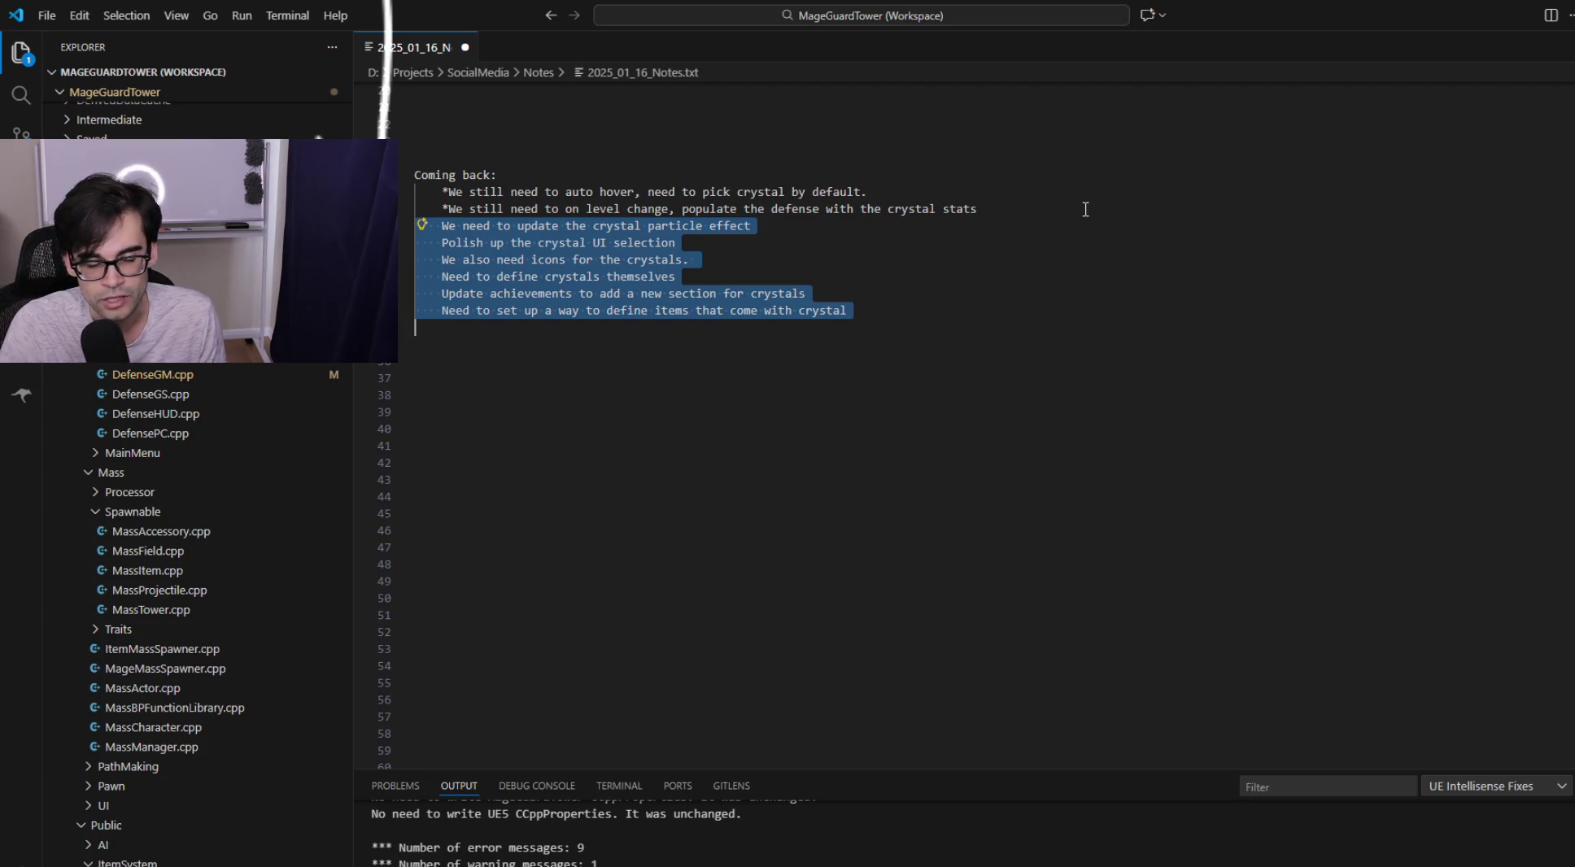
{"action": "key", "text": "Down"}
{"action": "key", "text": "Down"}
{"action": "key", "text": "Down"}
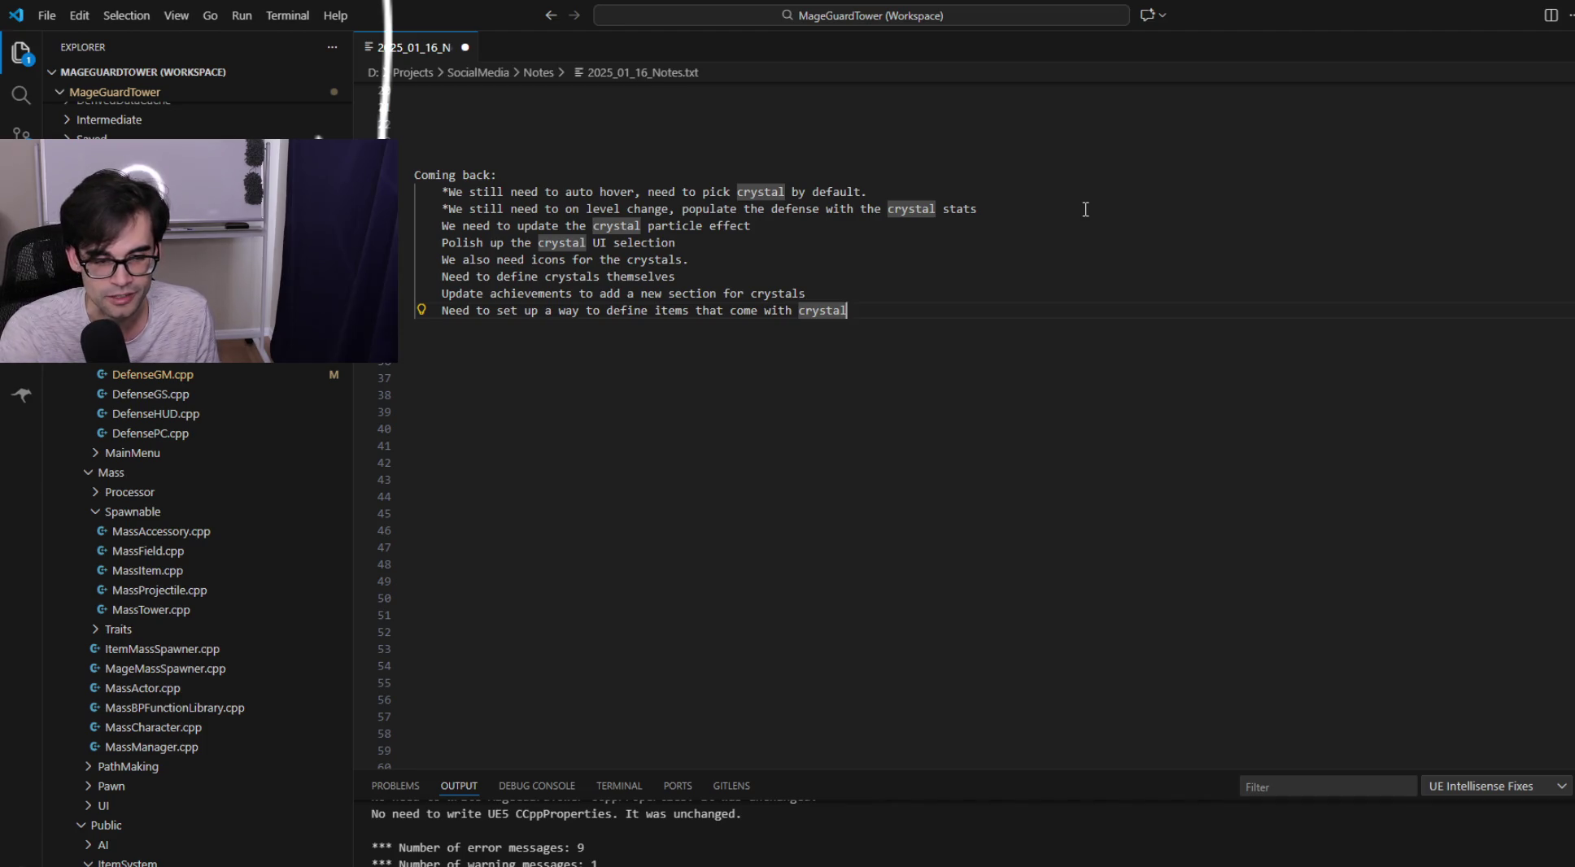
{"action": "key", "text": "Down"}
{"action": "key", "text": "Down"}
{"action": "key", "text": "Down"}
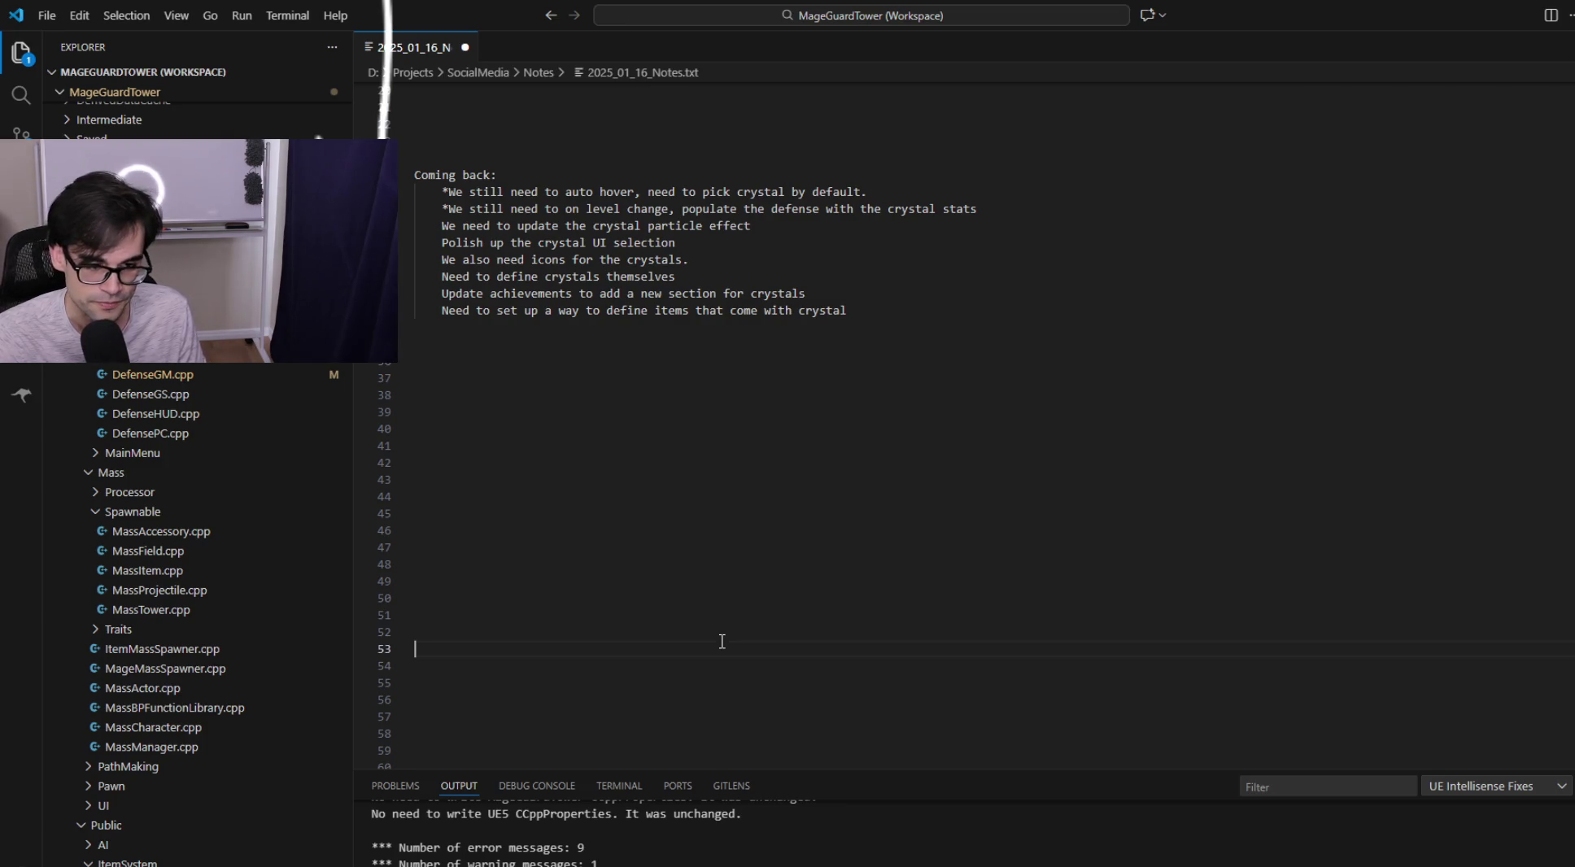
{"action": "left_click_drag", "start_coordinate": [709, 574], "coordinate": [705, 358]}
{"action": "left_click", "coordinate": [872, 313]}
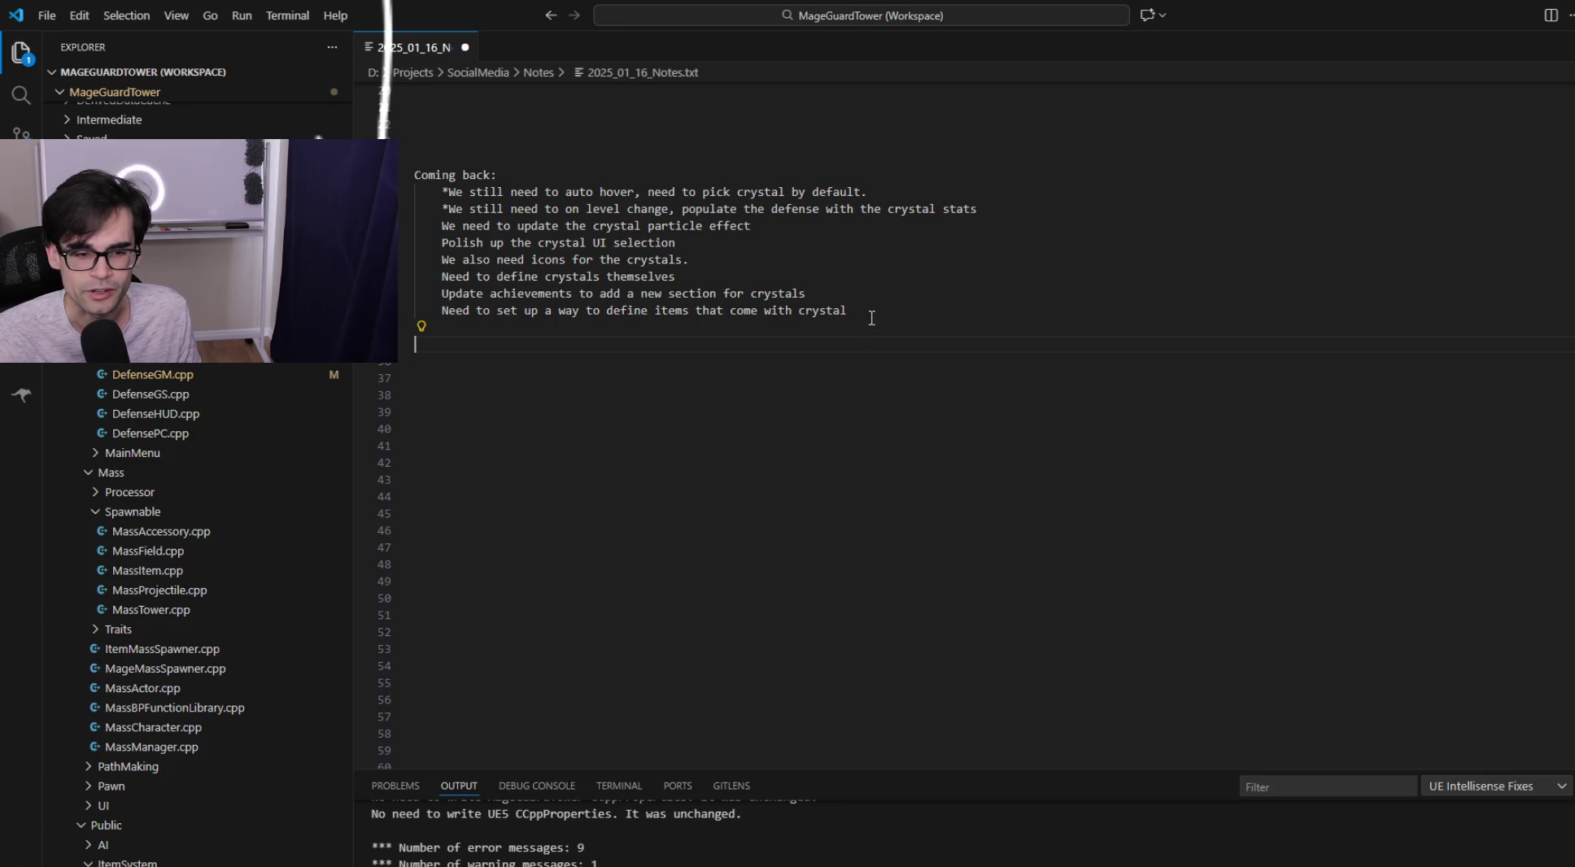
{"action": "left_click", "coordinate": [908, 331]}
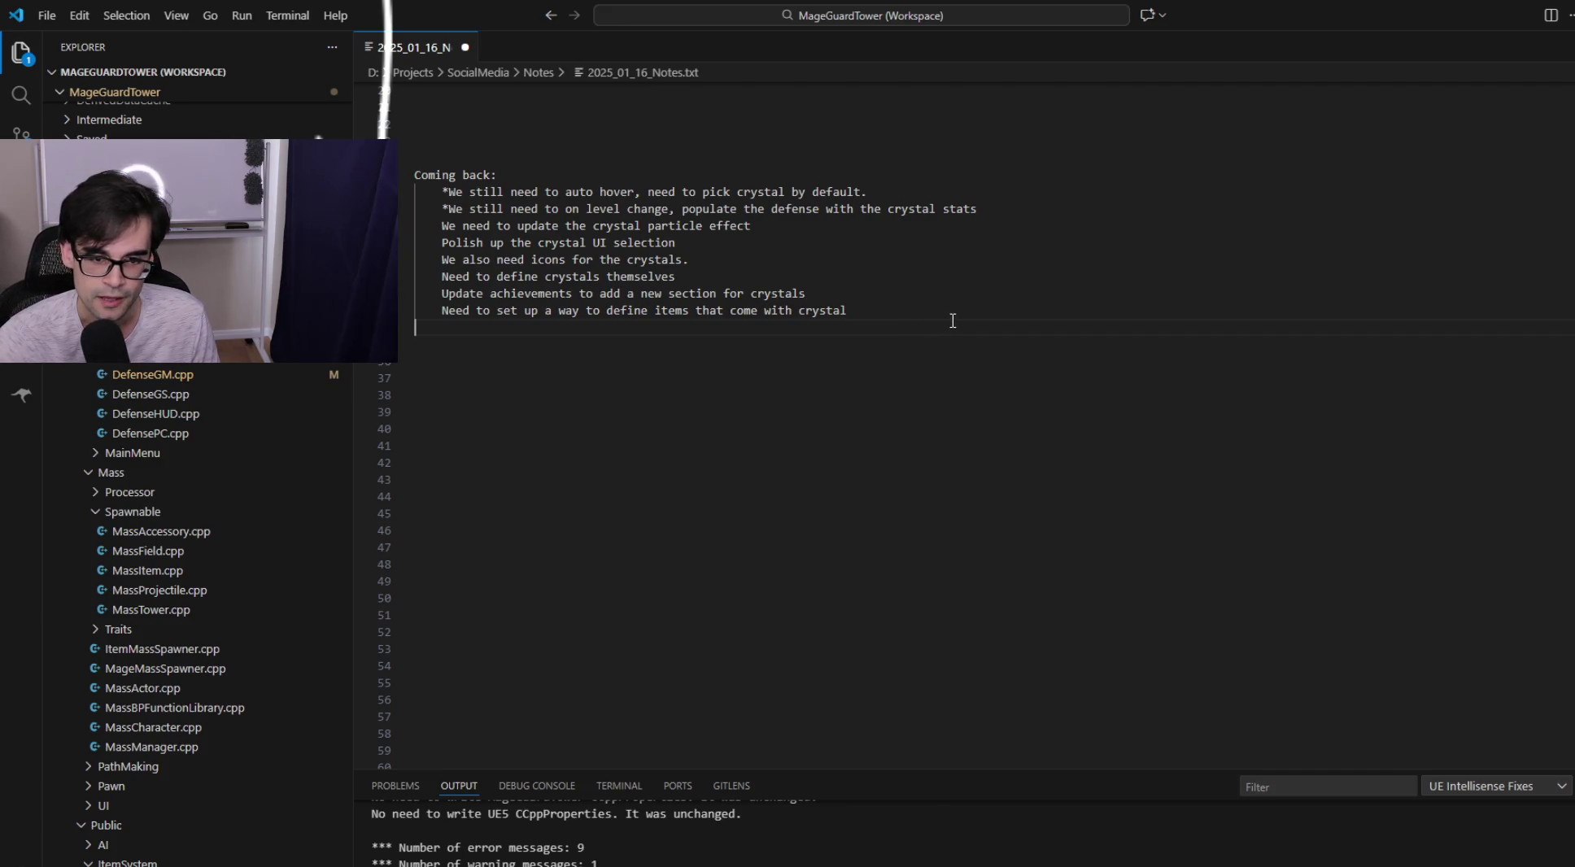
{"action": "key", "text": "shift+Up"}
{"action": "key", "text": "shift+Up"}
{"action": "key", "text": "shift+Up"}
{"action": "left_click", "coordinate": [878, 337]}
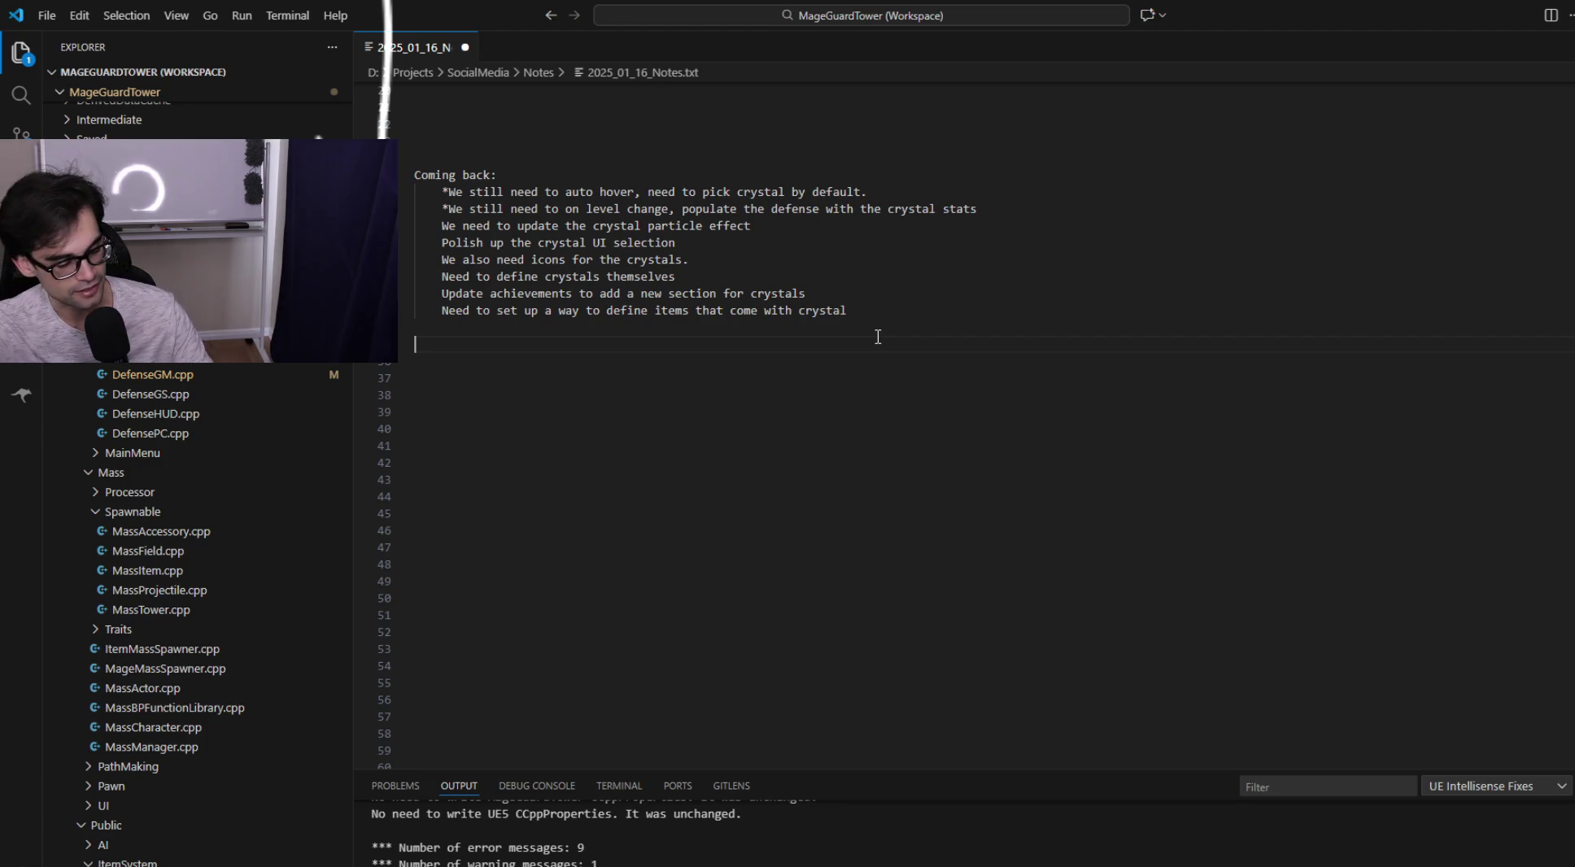
Check the commit history, then review the DefenseGM.cpp diff removing the //OptionsString line.
{"action": "key", "text": "alt+Tab"}
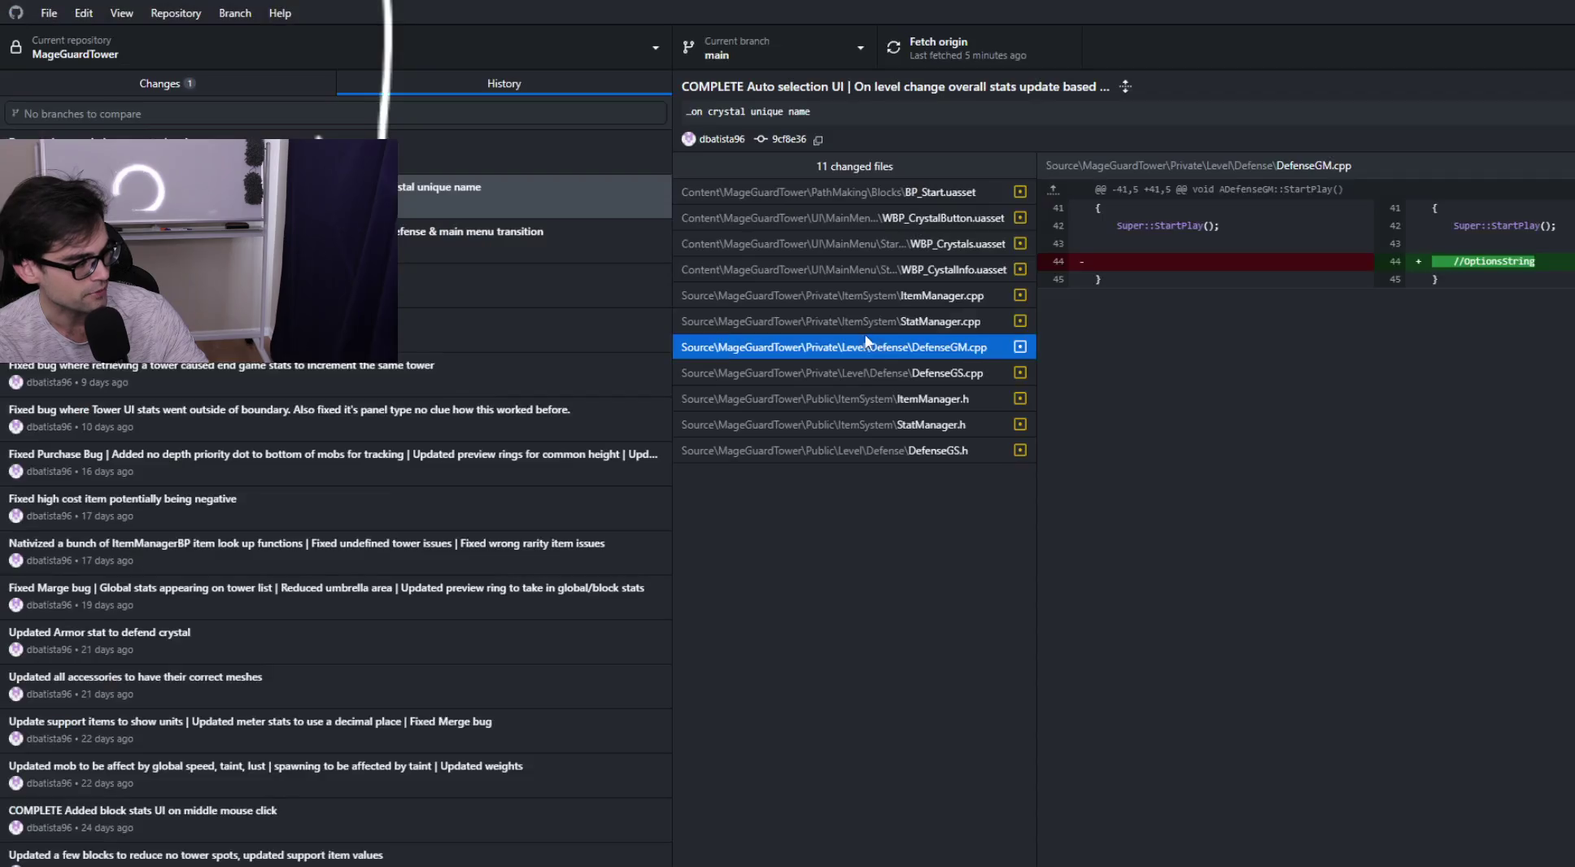
{"action": "left_click", "coordinate": [206, 76]}
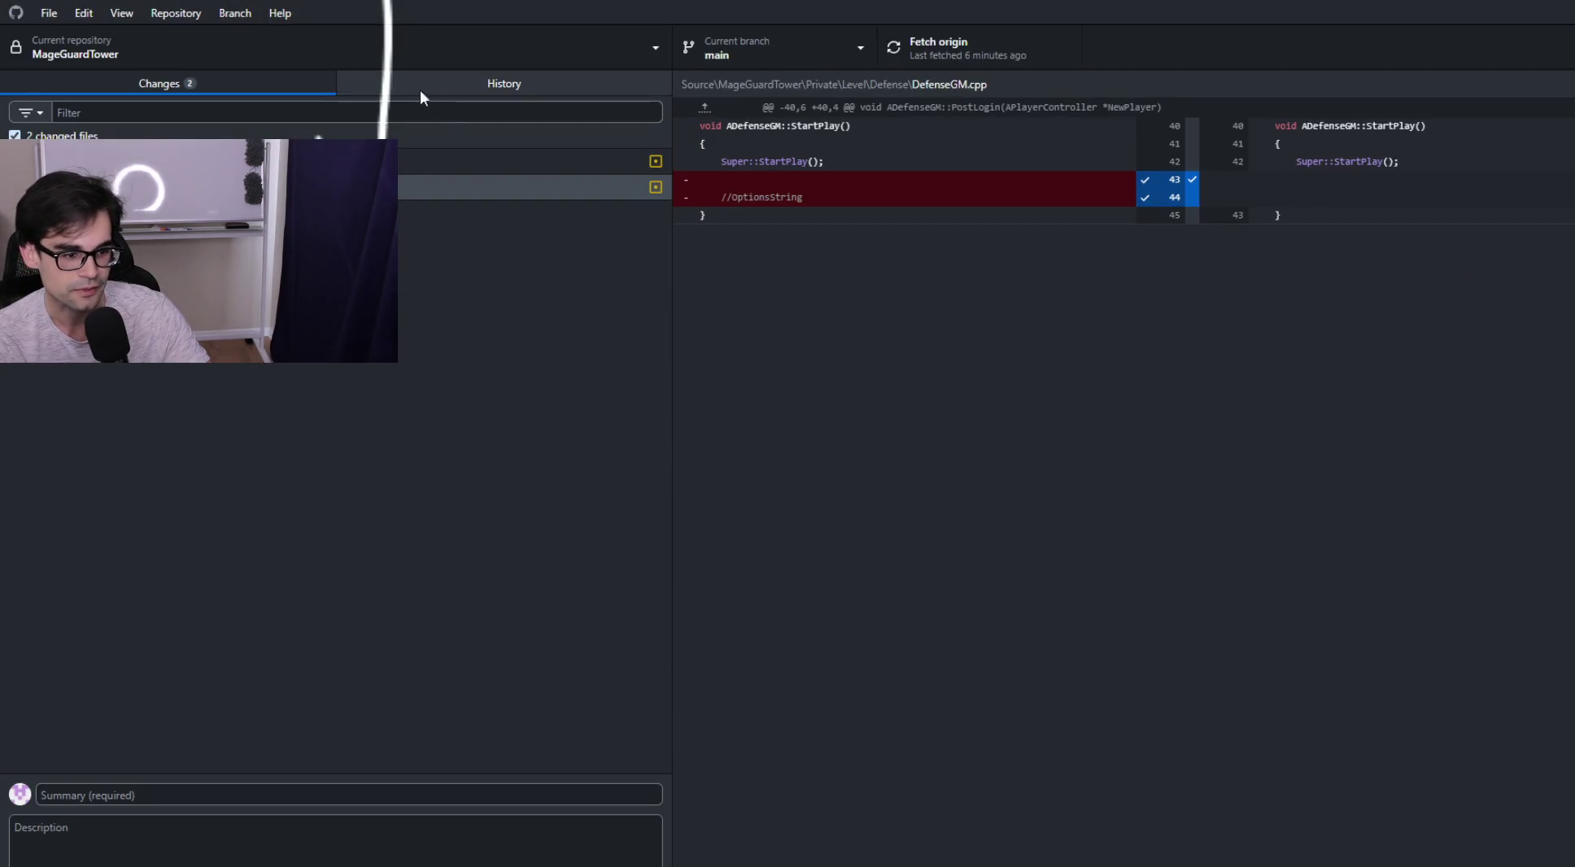
{"action": "left_click", "coordinate": [508, 85]}
{"action": "left_click", "coordinate": [279, 84]}
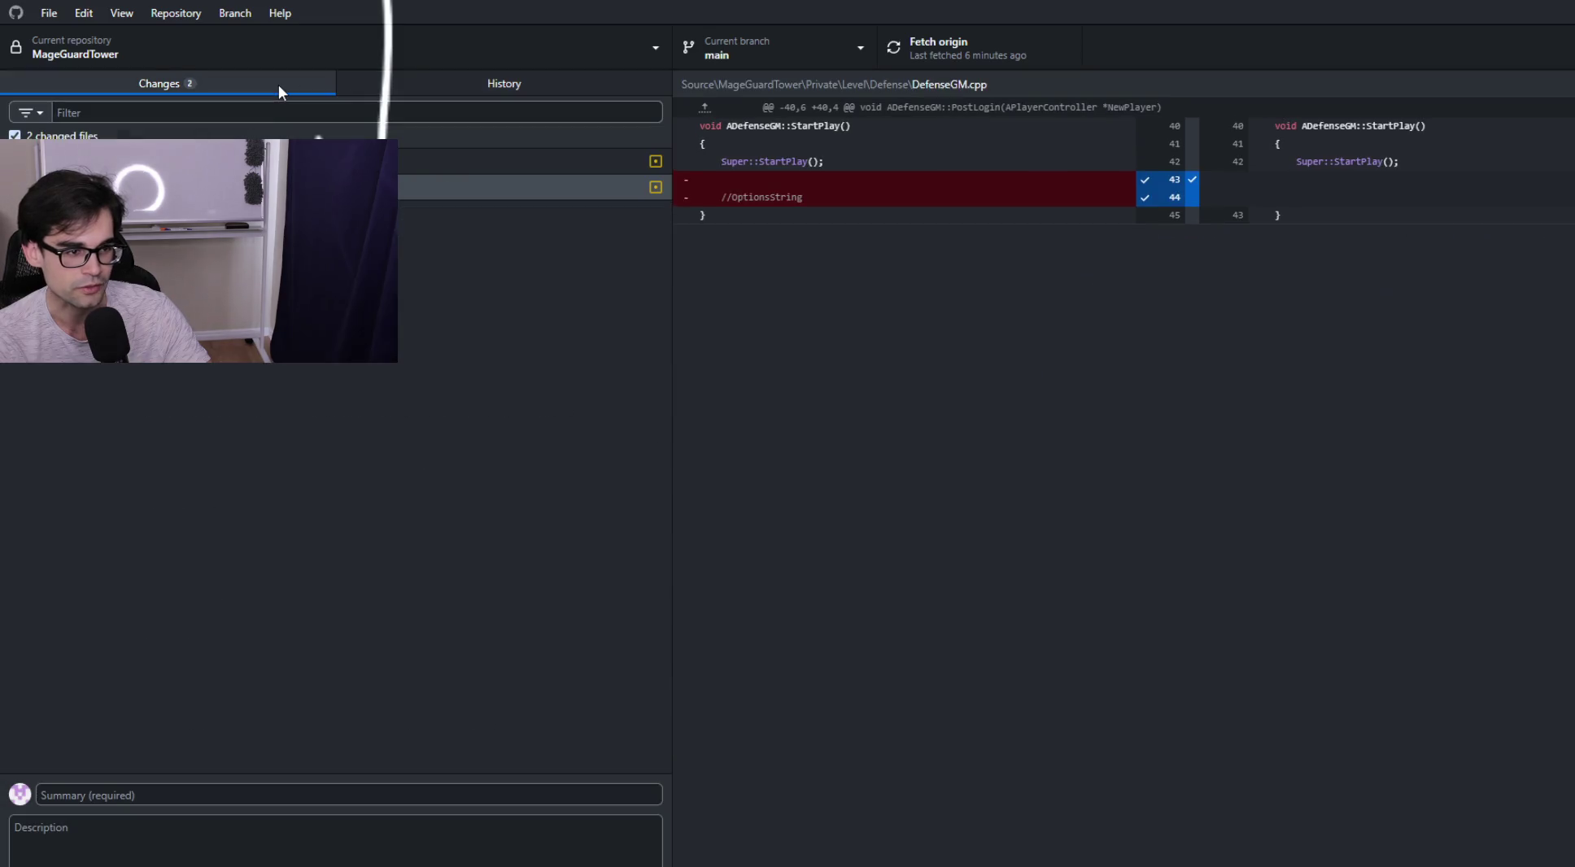